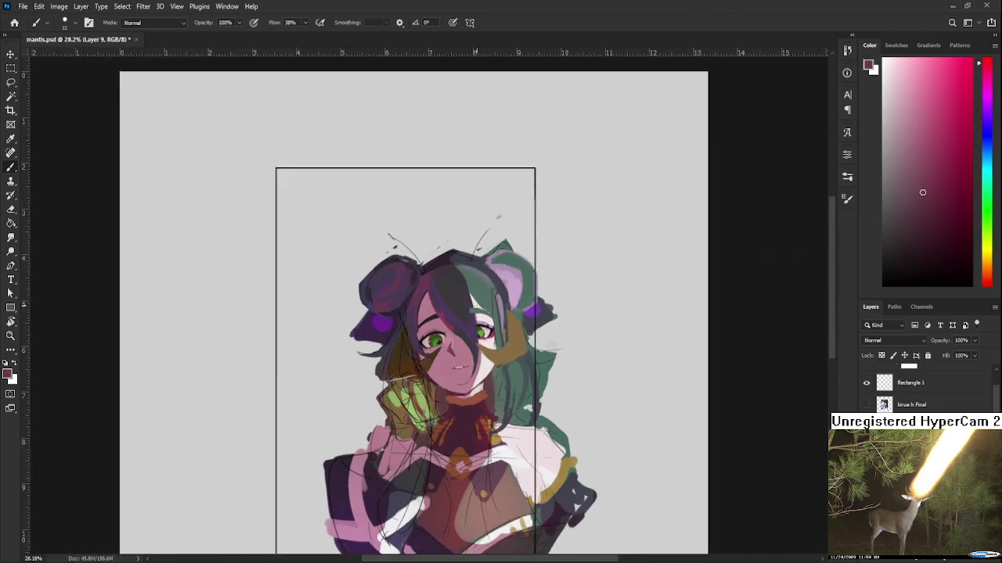
Skew the painting layer so the figure's left side tilts slightly upward, and commit the transform
scroll(527, 420, up, 2)
scroll(527, 420, up, 2)
key(r)
key(ctrl+t)
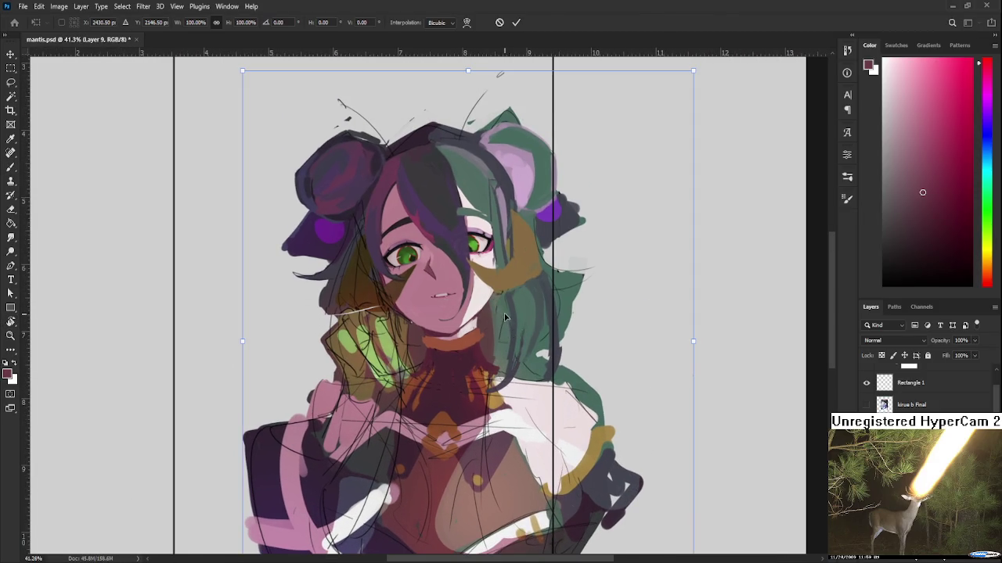
scroll(530, 376, down, 2)
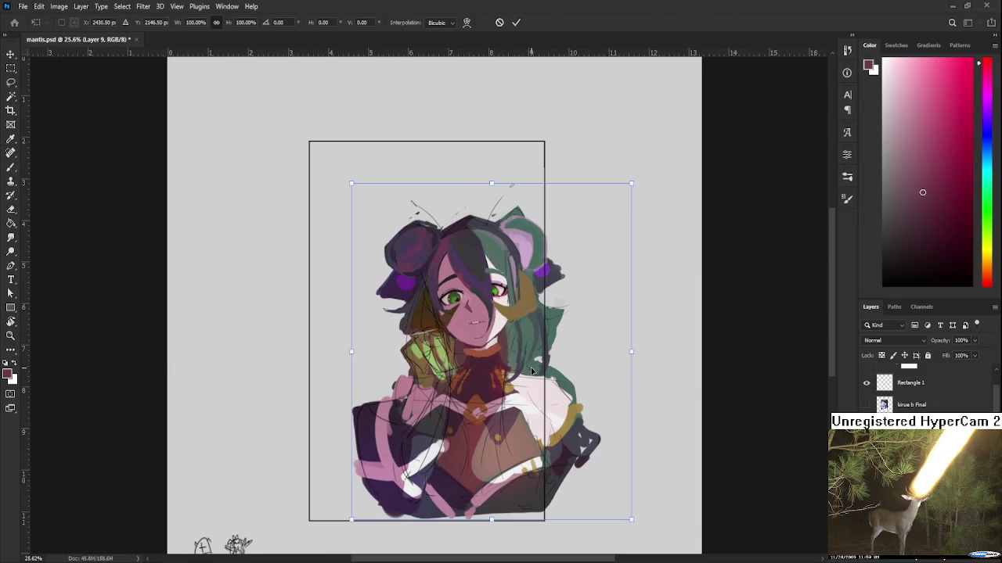
drag(352, 356, 353, 352)
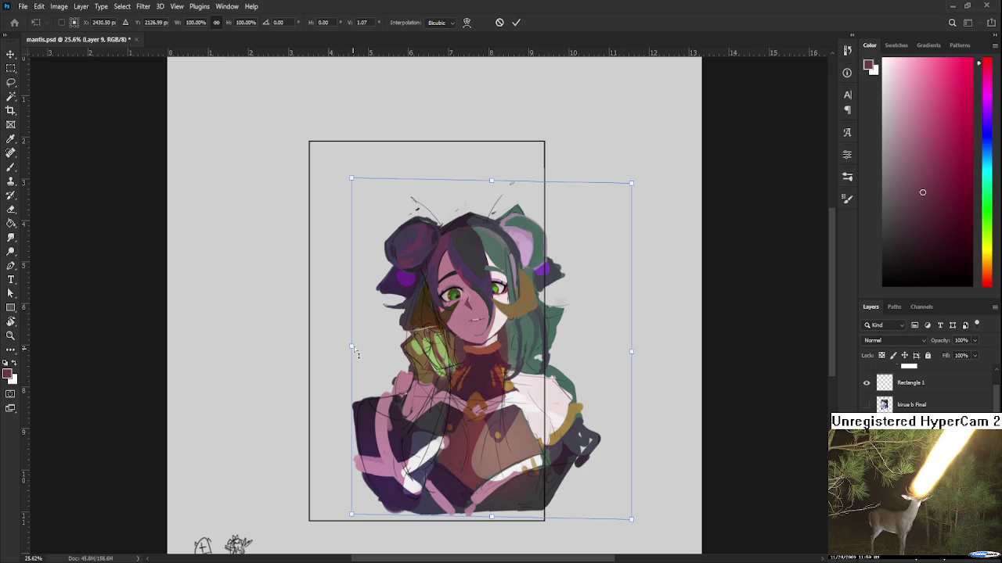
key(Return)
key(r)
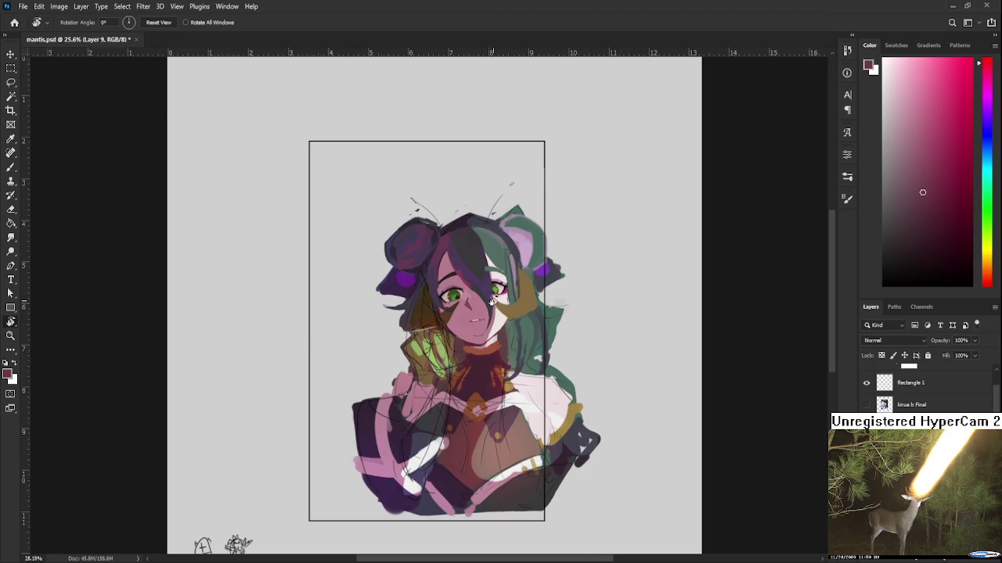
scroll(513, 313, up, 5)
Brush pale skin colour, sampled near the neck, over the girl's neck
drag(516, 314, 438, 361)
key(b)
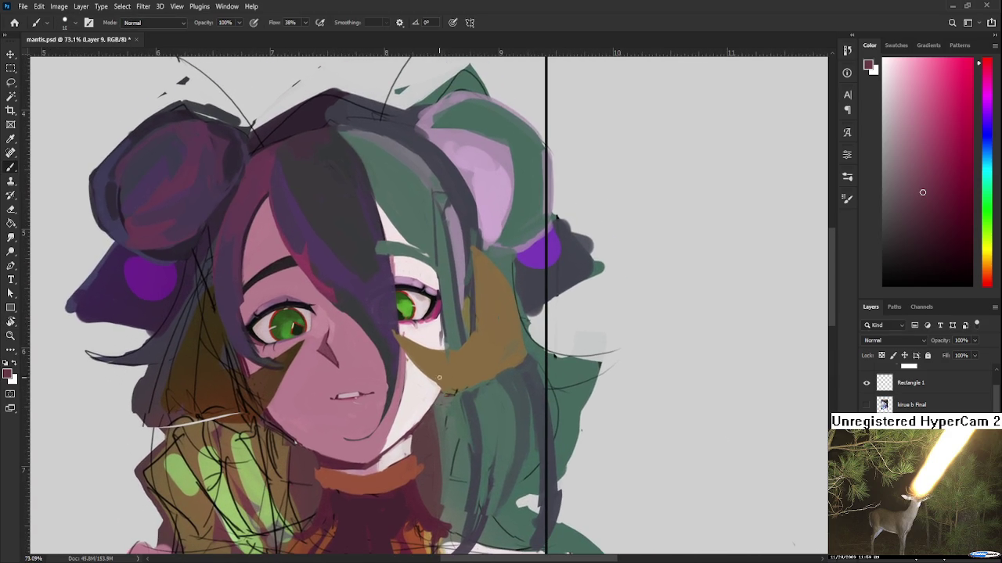
alt+click(415, 420)
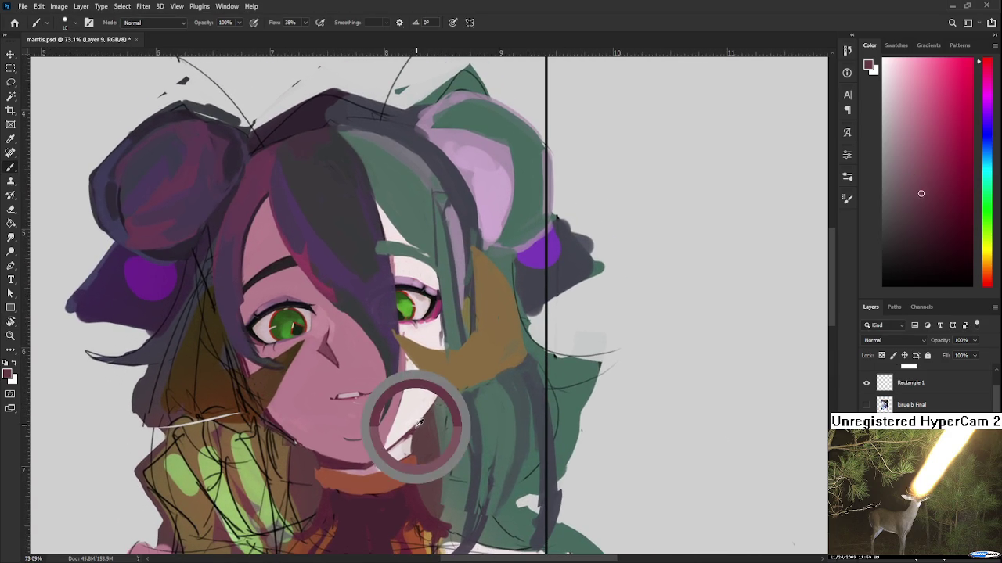
drag(427, 411, 471, 373)
Sample paler pink skin tones from the chin and beside the eye to smooth the face
alt+click(307, 394)
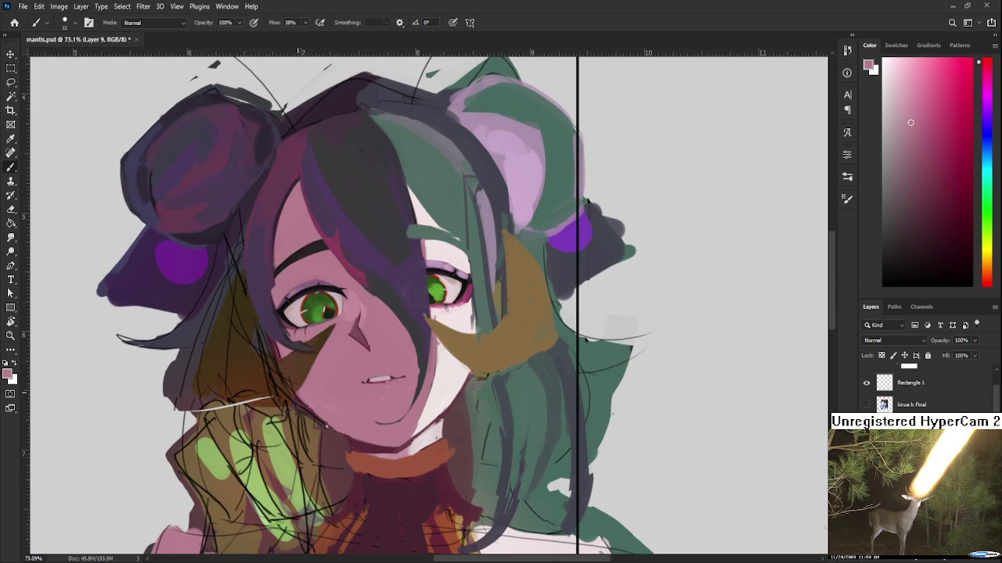
alt+click(330, 434)
drag(375, 313, 402, 354)
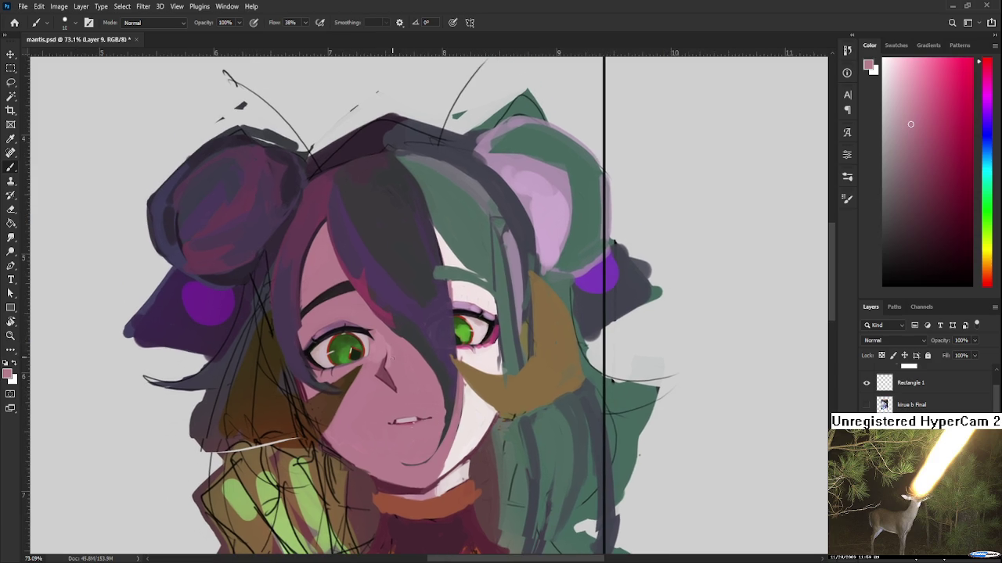
alt+click(381, 325)
scroll(383, 328, down, 5)
scroll(548, 344, up, 3)
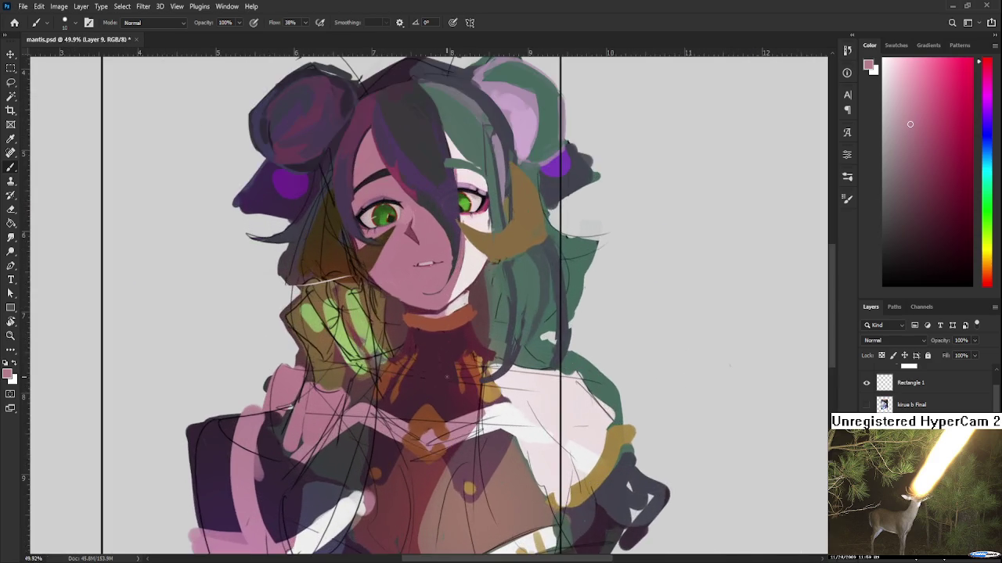
scroll(454, 387, down, 2)
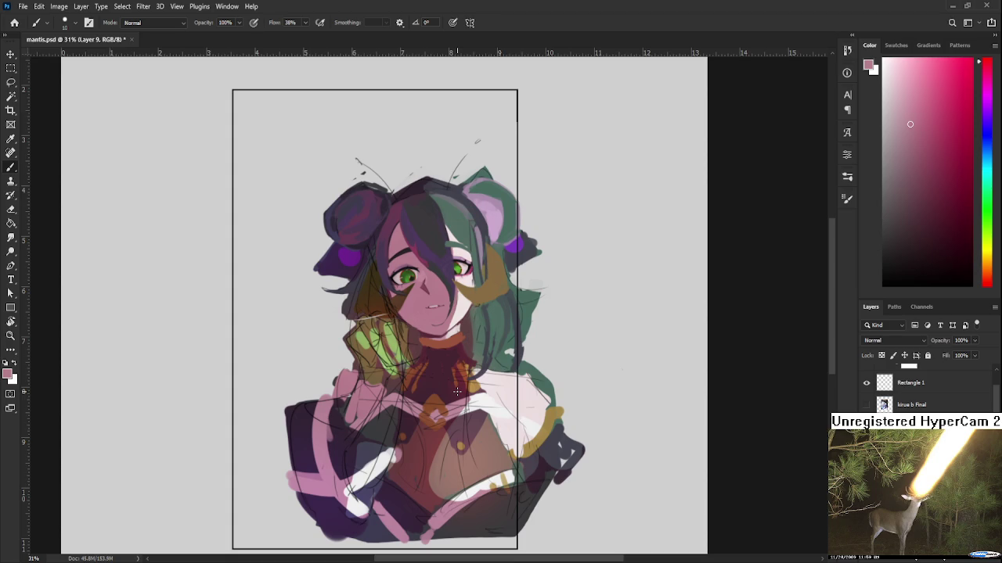
scroll(437, 356, up, 2)
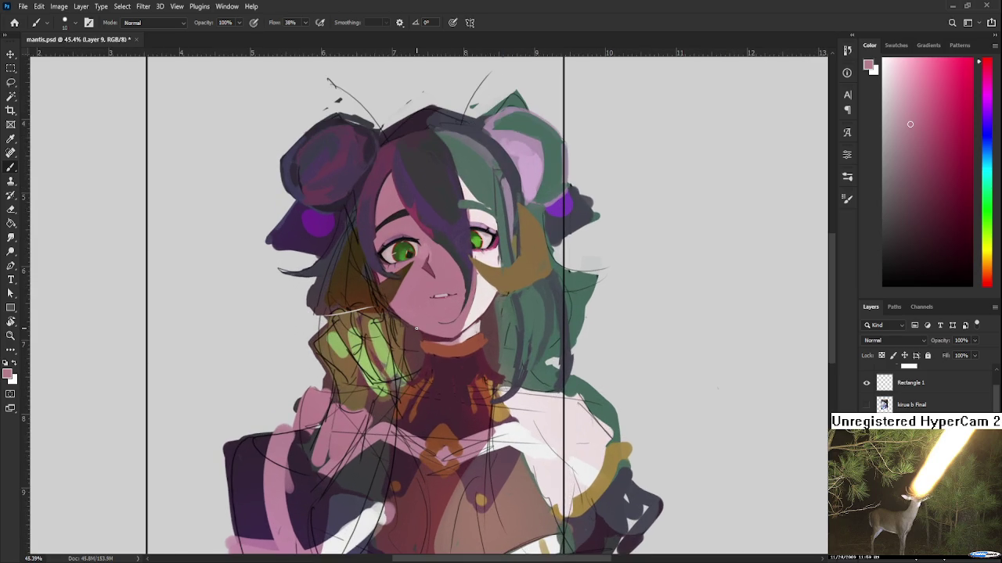
drag(349, 371, 395, 507)
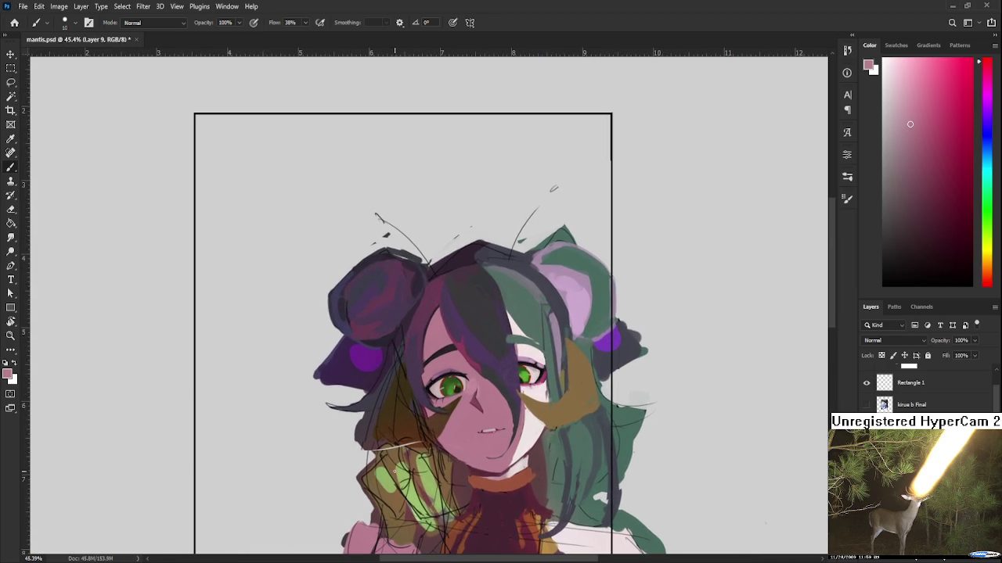
Sample dark brown and orange-brown tones from the hair beside the cheek
alt+click(393, 399)
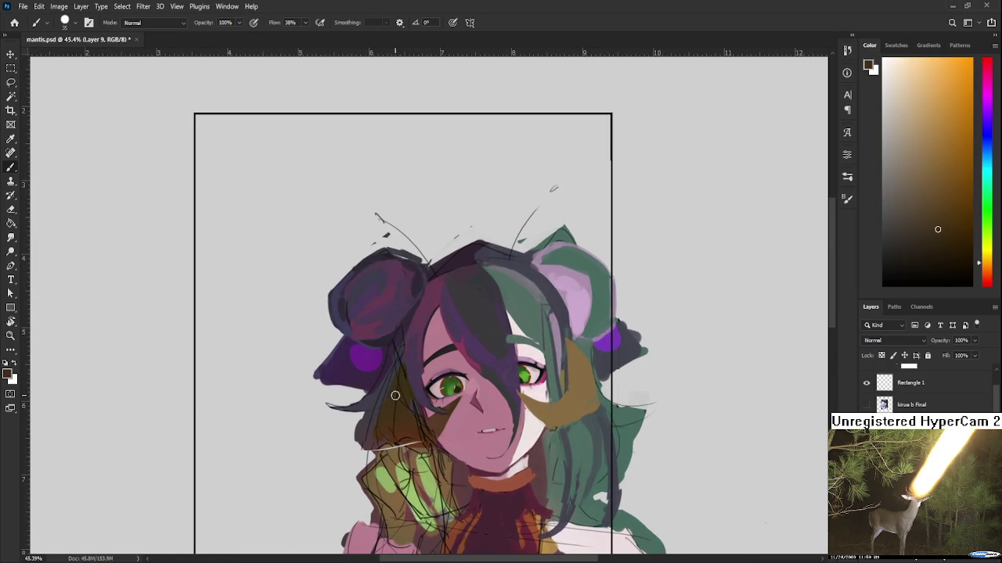
drag(387, 430, 380, 399)
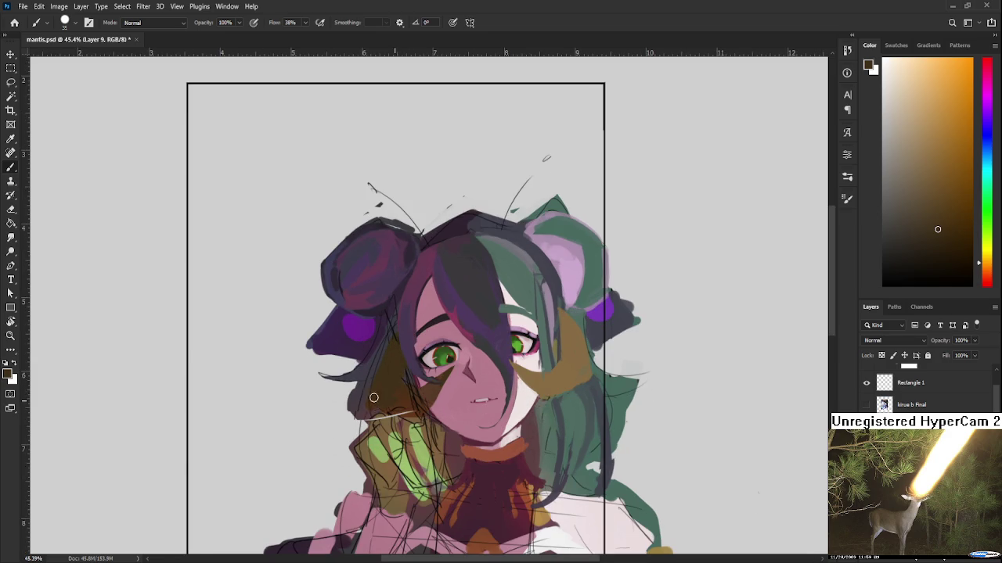
alt+click(398, 389)
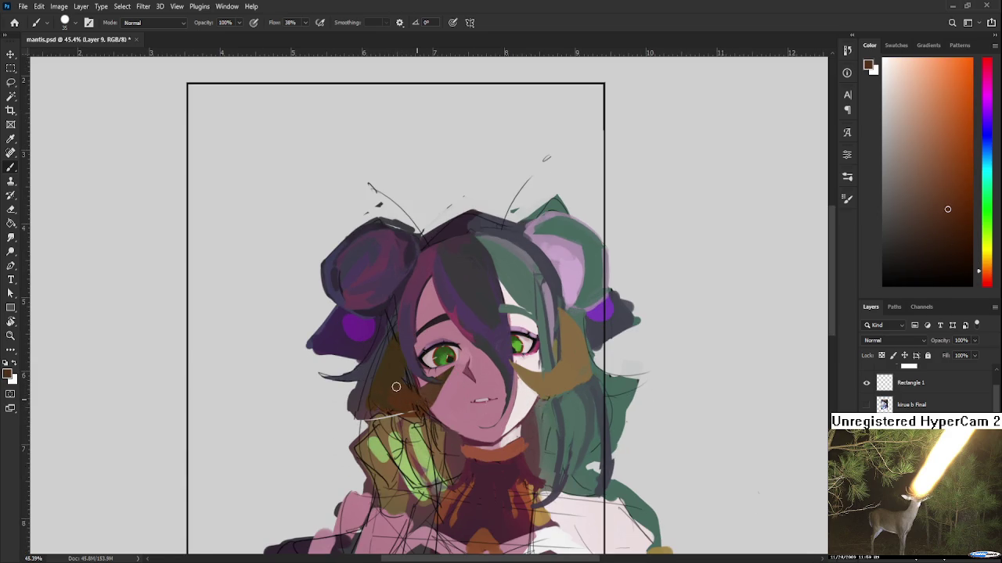
alt+click(395, 383)
alt+click(406, 383)
alt+click(400, 376)
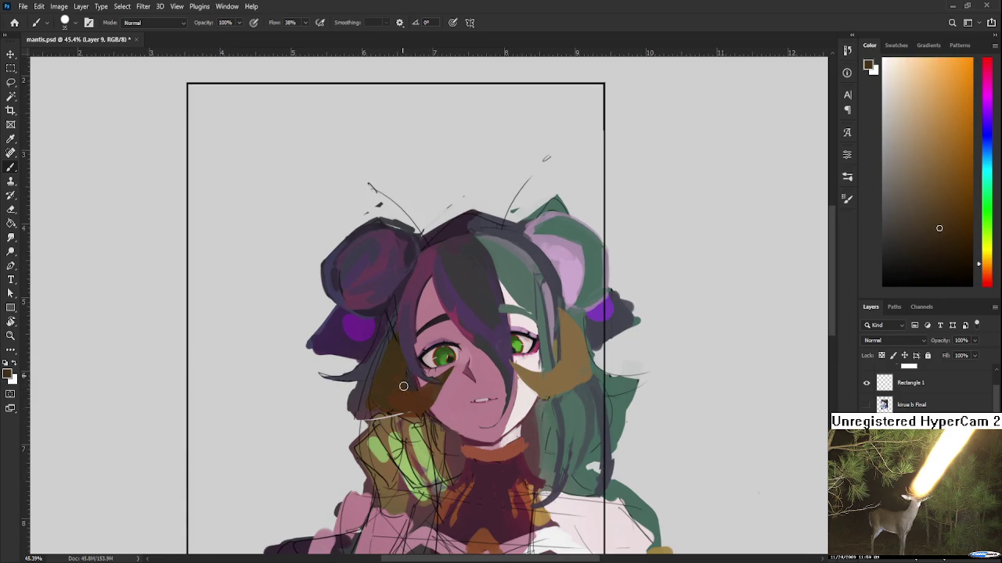
scroll(402, 382, up, 3)
Sample dark and violet purples from the left hair bun and hair beside the face
alt+click(362, 443)
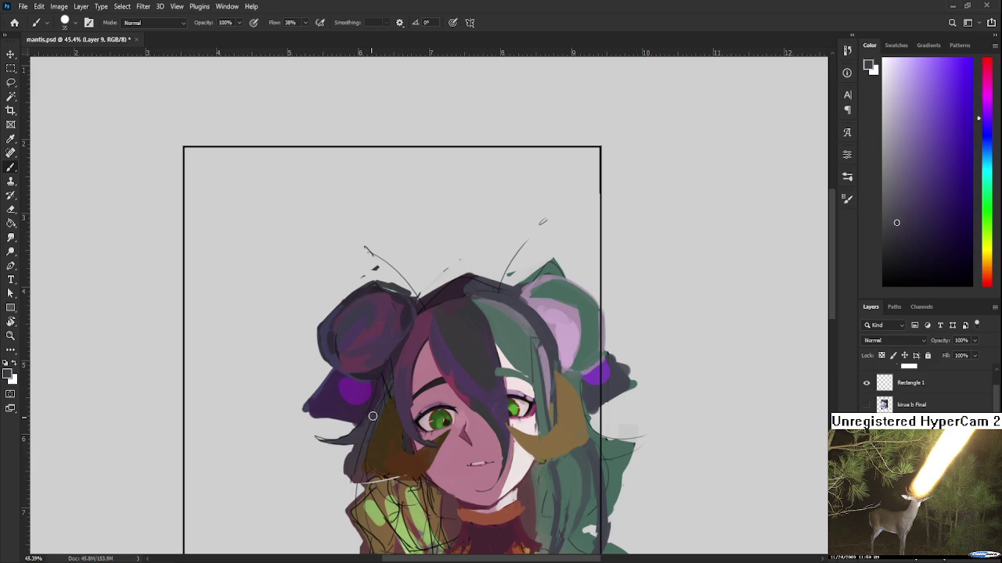
alt+click(397, 354)
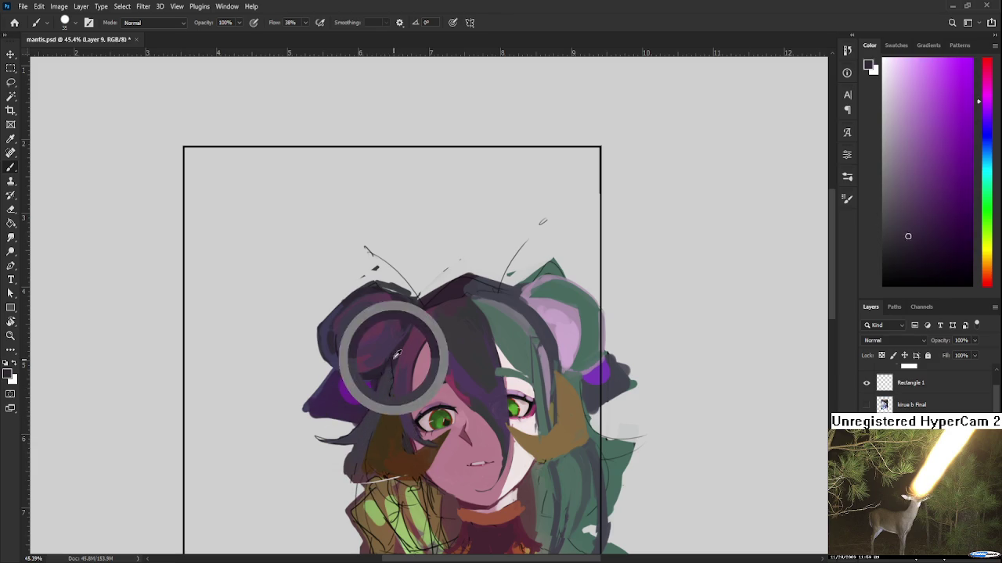
alt+click(386, 396)
scroll(391, 374, down, 1)
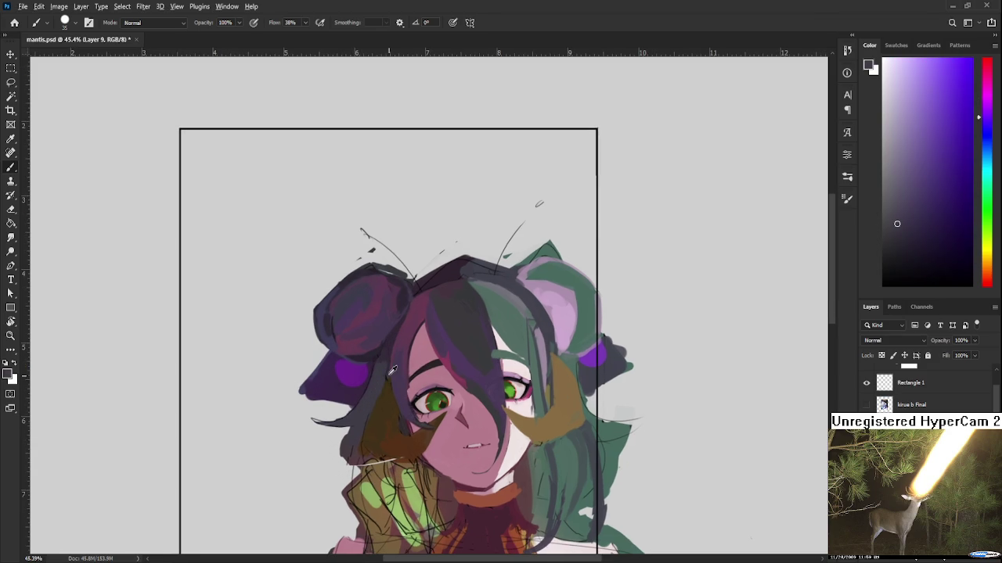
alt+click(388, 368)
alt+click(365, 410)
alt+click(351, 395)
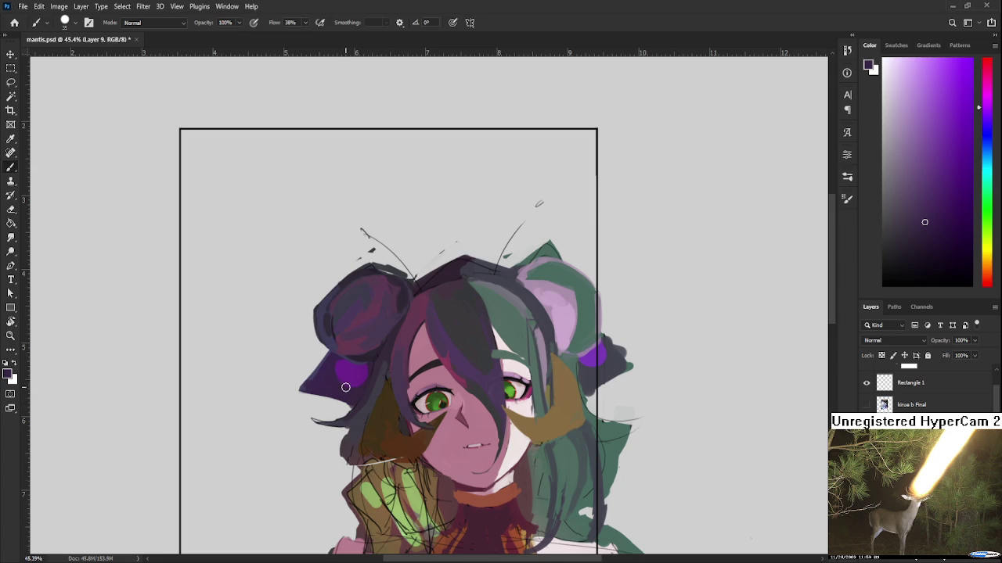
Sample magenta and blue-violet at the crown, then erase part of the top-right green tuft
drag(503, 303, 389, 390)
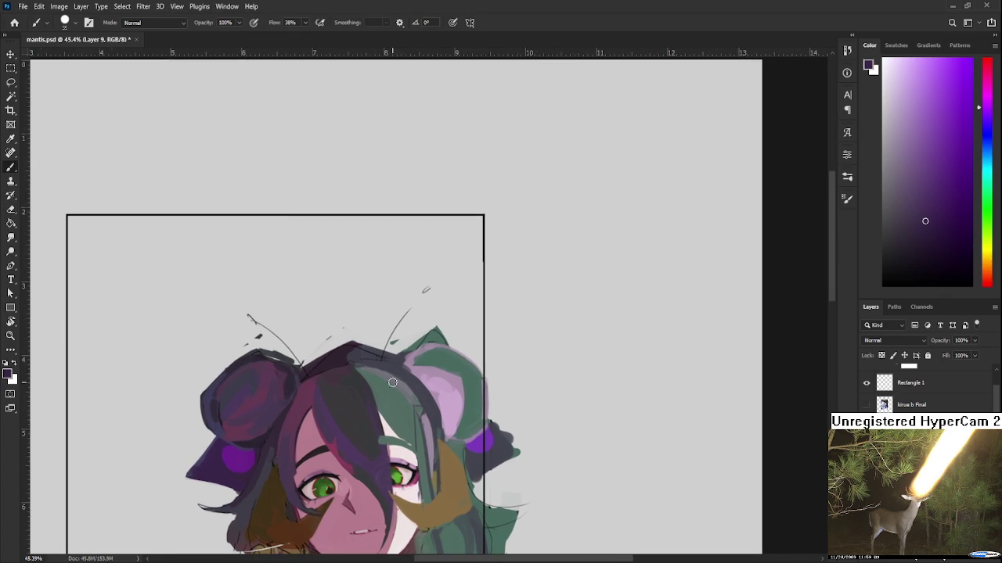
alt+click(351, 356)
alt+click(366, 351)
alt+click(364, 348)
key(e)
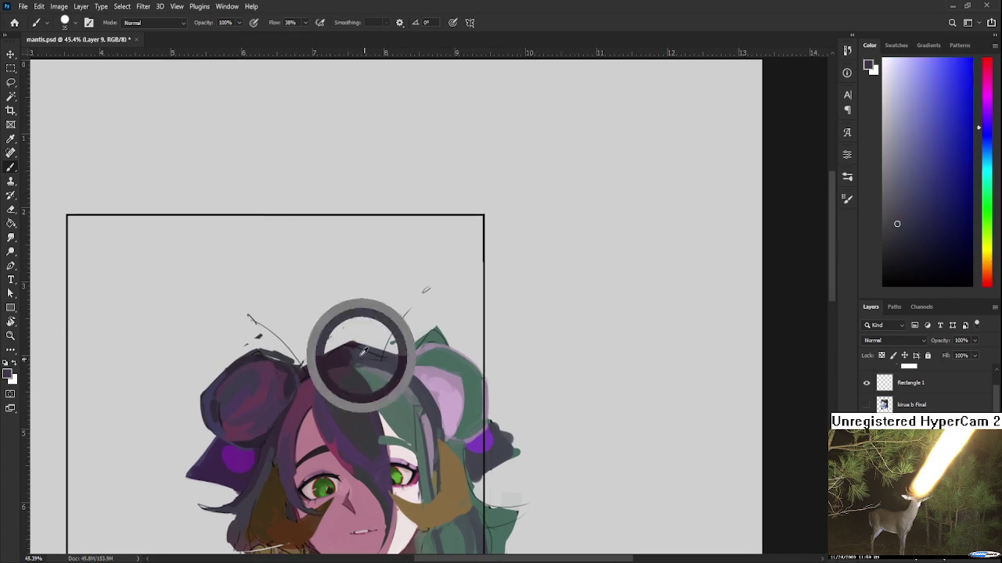
drag(439, 333, 453, 322)
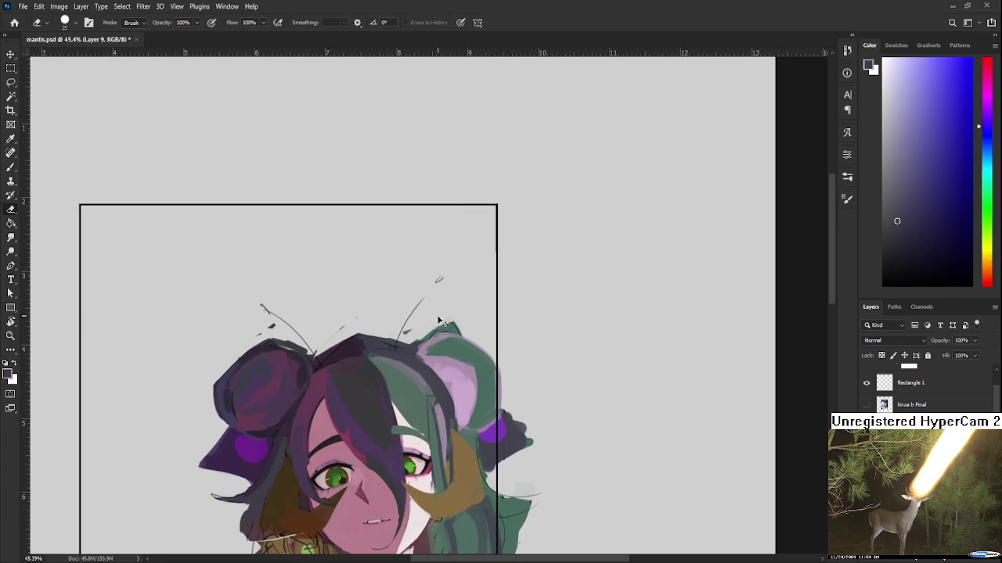
mouse_move(421, 338)
mouse_down()
mouse_move(460, 328)
mouse_move(485, 251)
mouse_up()
Paint green over the right side of the pink right hair bun
key(b)
alt+click(481, 329)
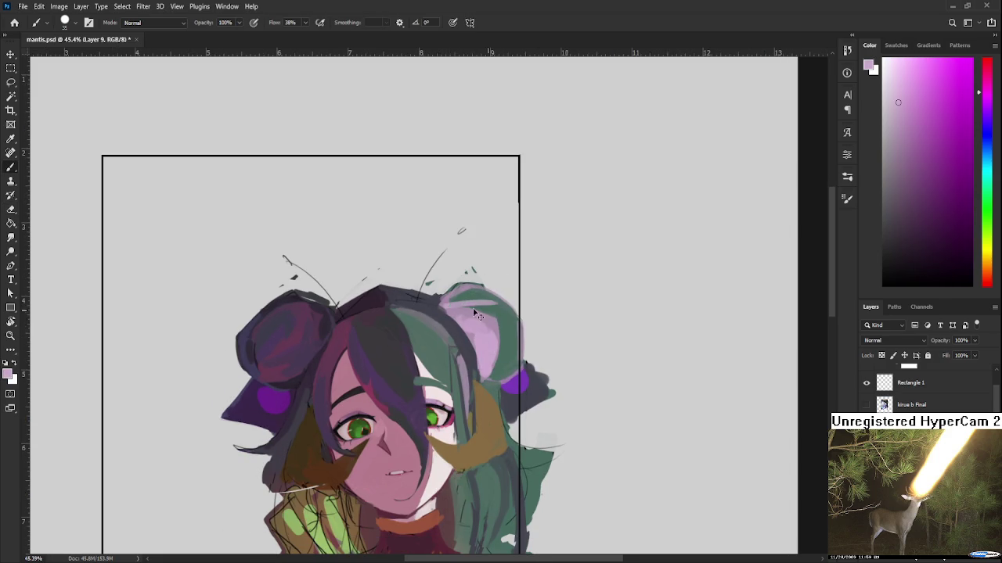
alt+click(507, 338)
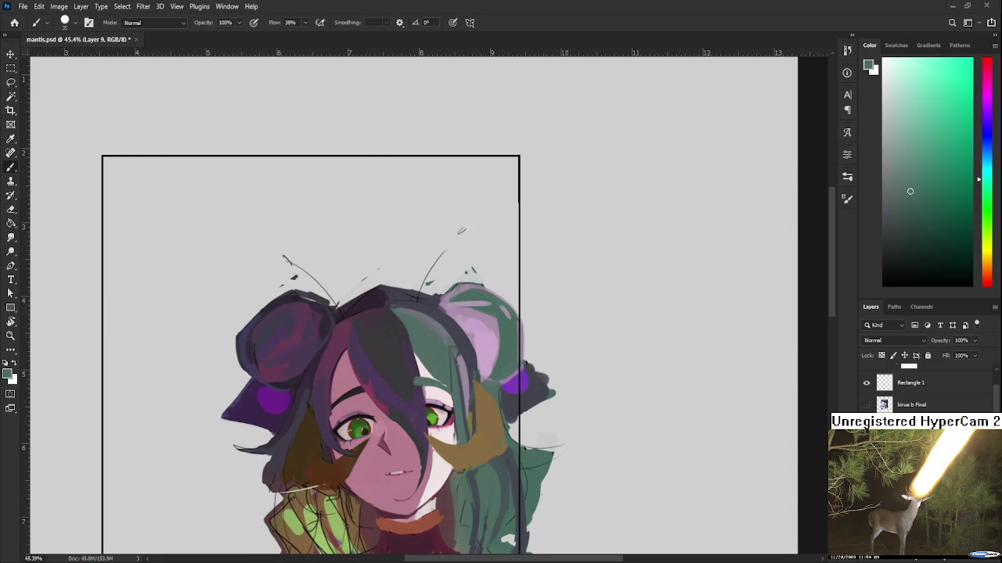
drag(510, 343, 440, 386)
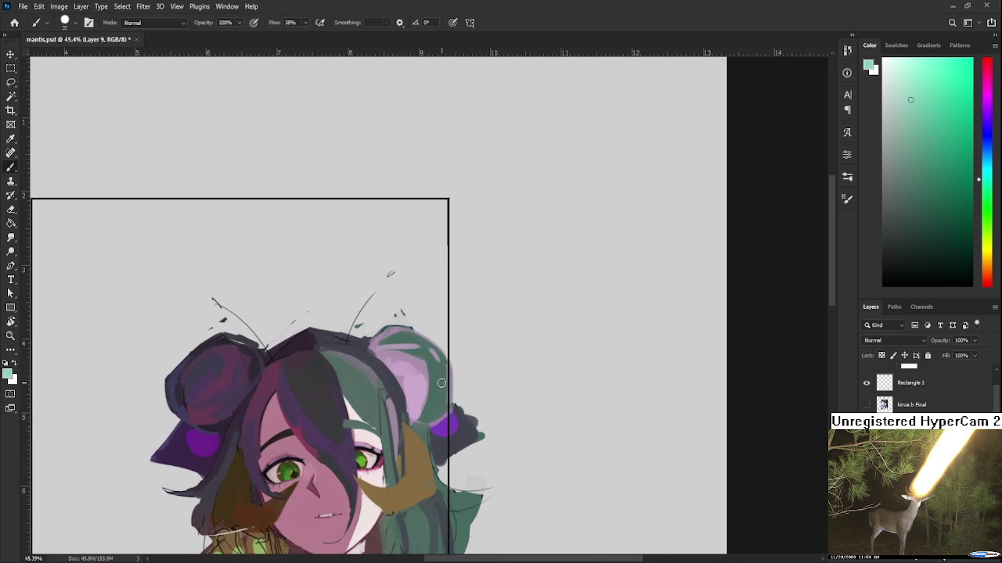
mouse_move(429, 415)
mouse_down()
mouse_move(444, 380)
mouse_move(429, 361)
mouse_up()
alt+click(429, 361)
alt+click(440, 400)
Add light green strokes to the hair strands beside the bun
mouse_move(364, 395)
mouse_down()
mouse_move(370, 407)
mouse_move(437, 399)
mouse_up()
alt+click(379, 403)
drag(354, 369, 384, 431)
drag(374, 388, 384, 425)
scroll(389, 446, down, 2)
scroll(418, 350, down, 1)
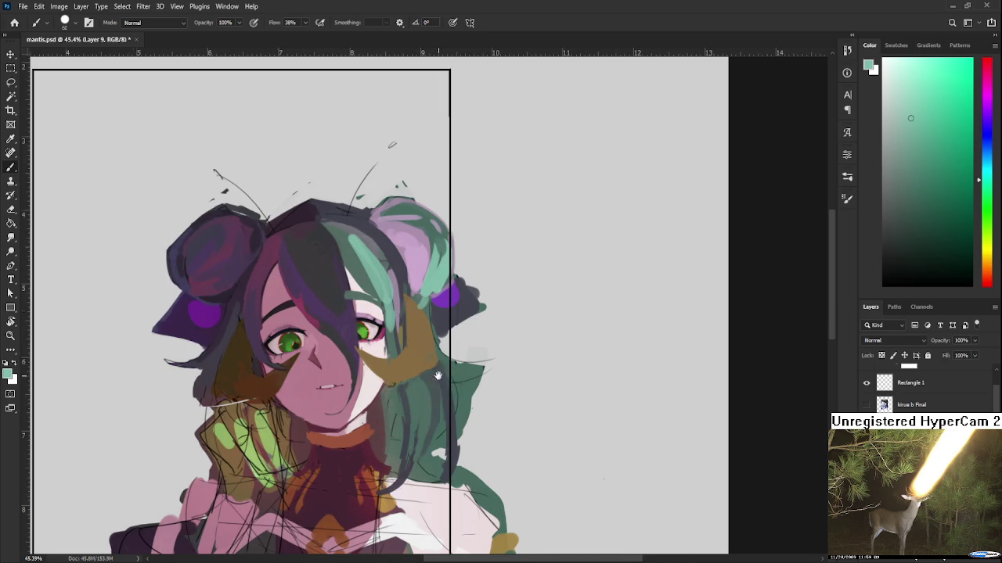
Paint pale teal strands into the right-side hair, extending one past the frame line
mouse_move(421, 380)
mouse_down()
mouse_move(423, 446)
mouse_move(435, 439)
mouse_up()
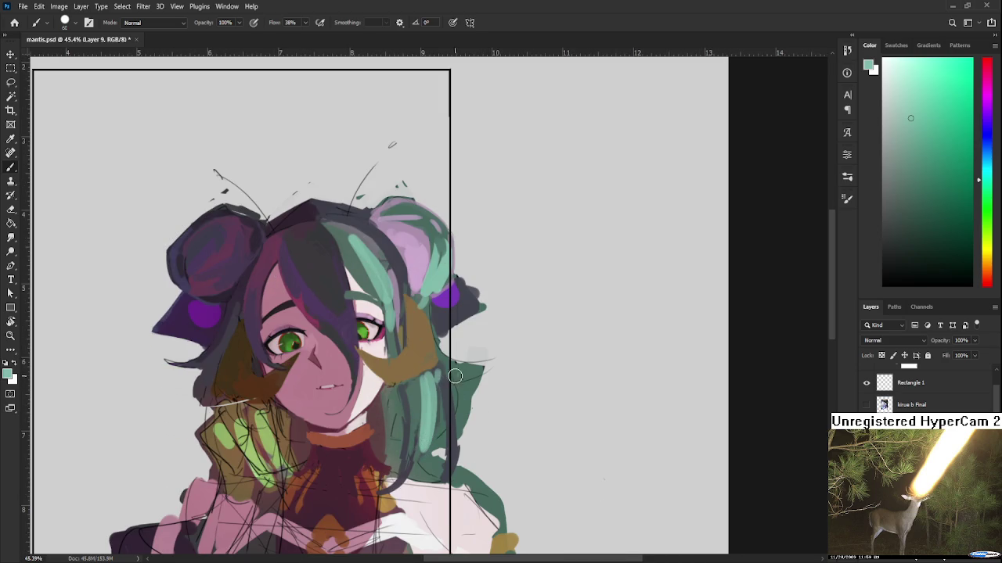
drag(440, 356, 517, 374)
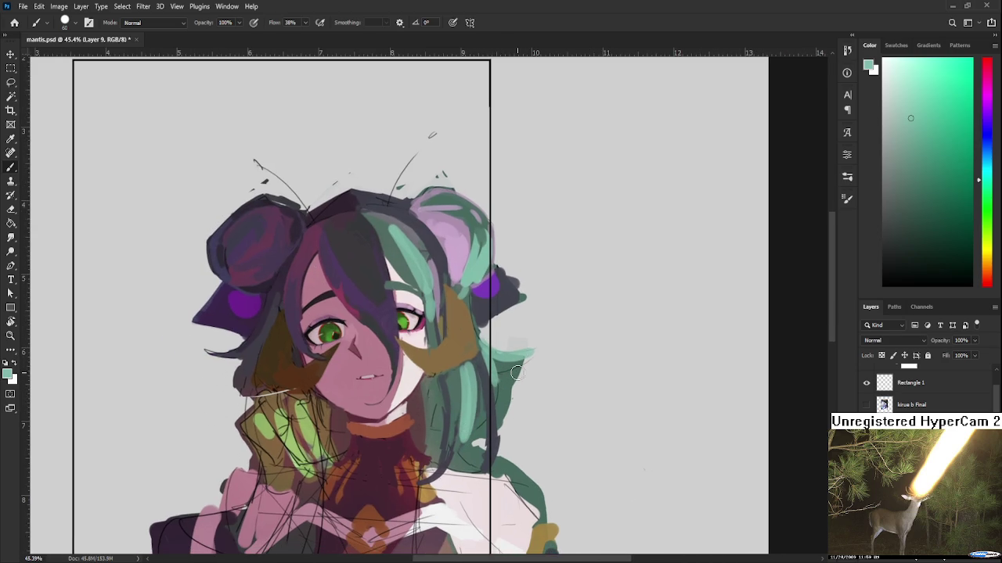
scroll(517, 374, down, 3)
scroll(506, 339, down, 5)
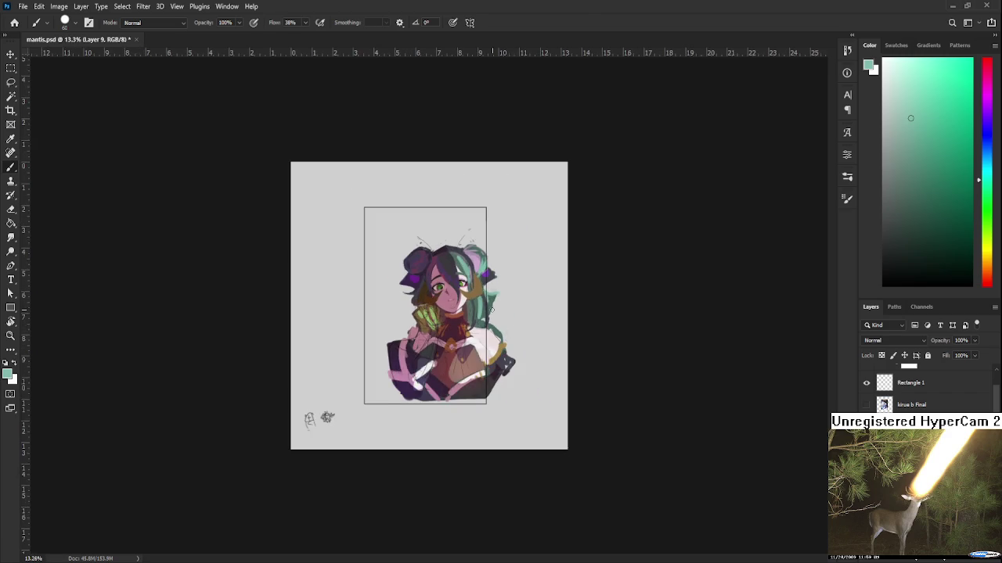
scroll(500, 319, up, 4)
scroll(495, 316, up, 3)
scroll(443, 381, down, 2)
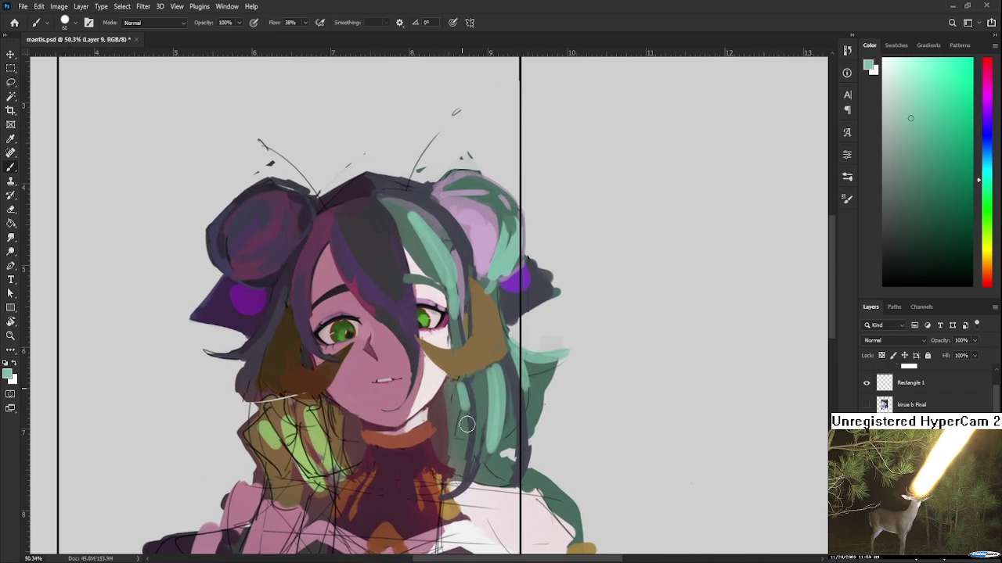
Sample darker teal-grey, dark mauve and the collar's reddish-orange from the painting
alt+click(455, 407)
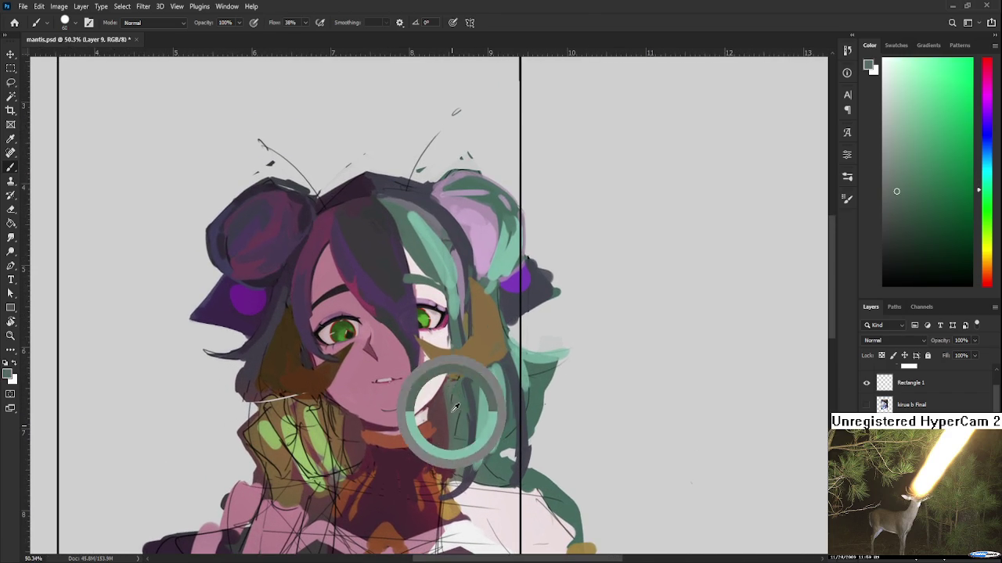
alt+click(443, 419)
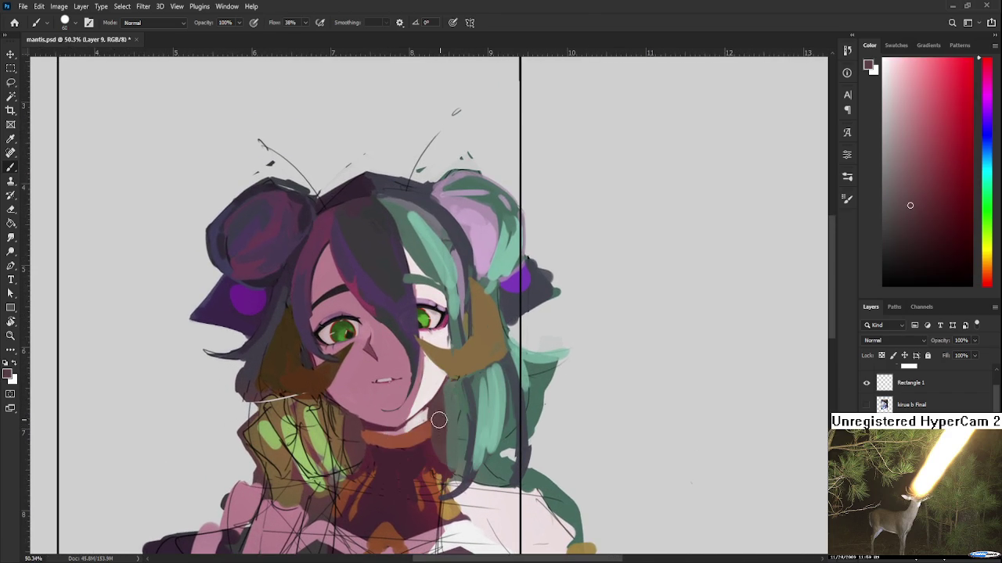
alt+click(349, 439)
alt+click(374, 440)
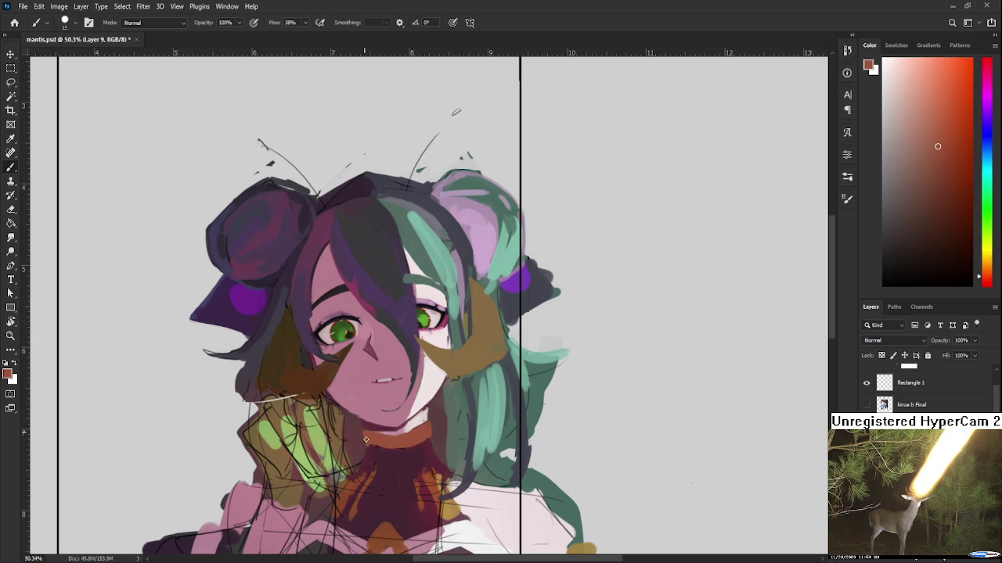
Sample dark mauve, maroon and reddish-orange tones from the collar near the neck
alt+click(433, 435)
alt+click(401, 442)
alt+click(402, 450)
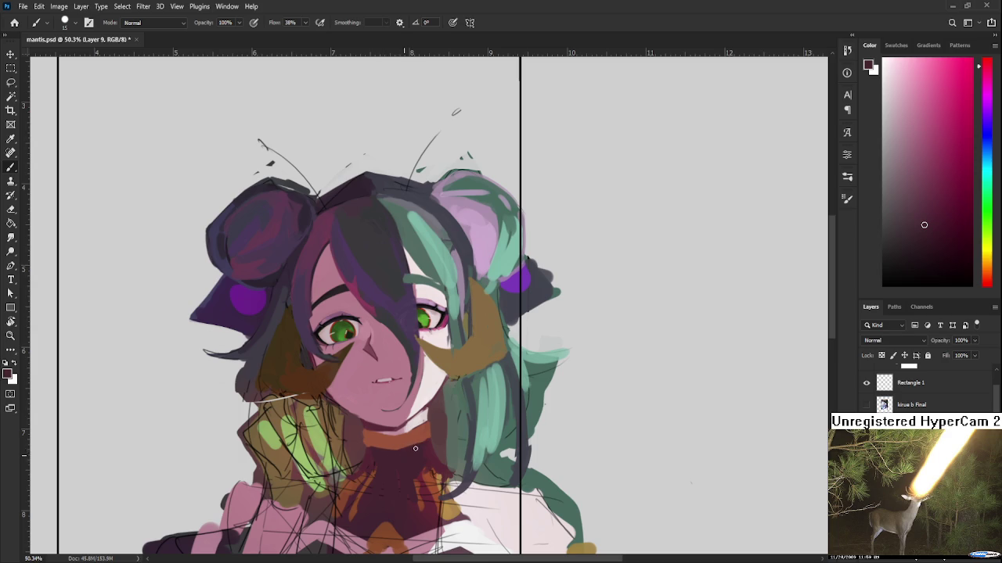
drag(393, 466, 396, 446)
alt+click(388, 421)
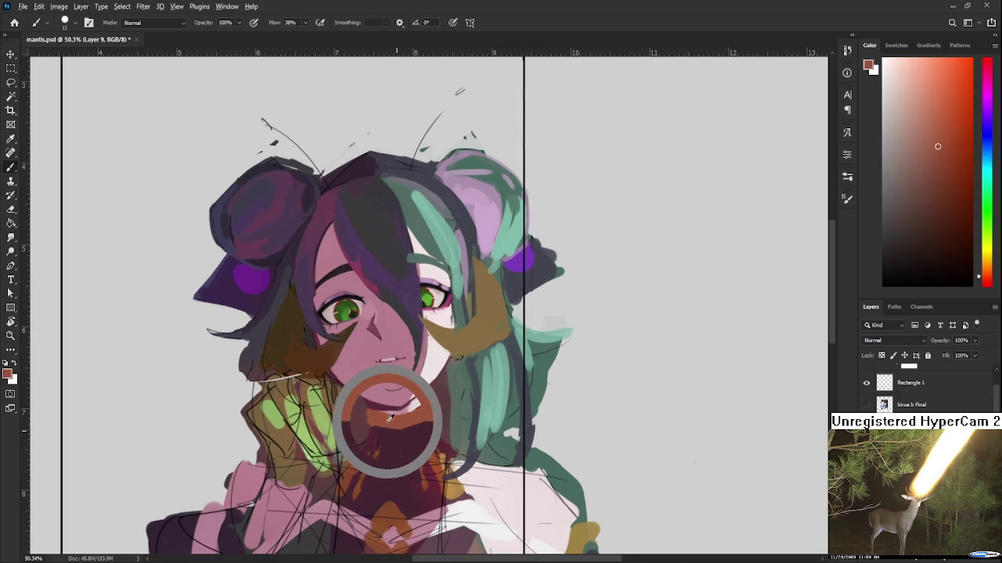
scroll(408, 443, down, 3)
scroll(429, 450, down, 3)
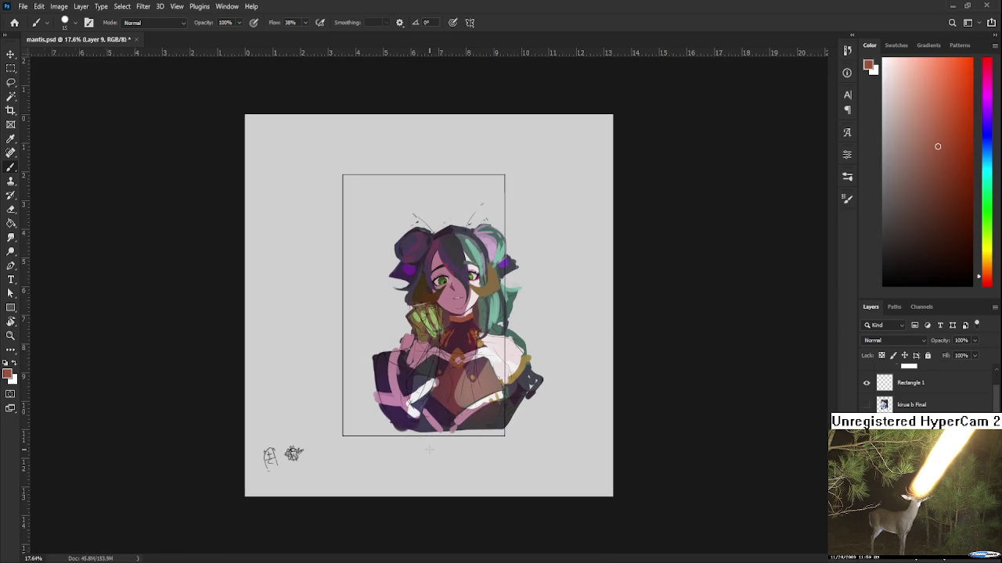
scroll(400, 384, up, 1)
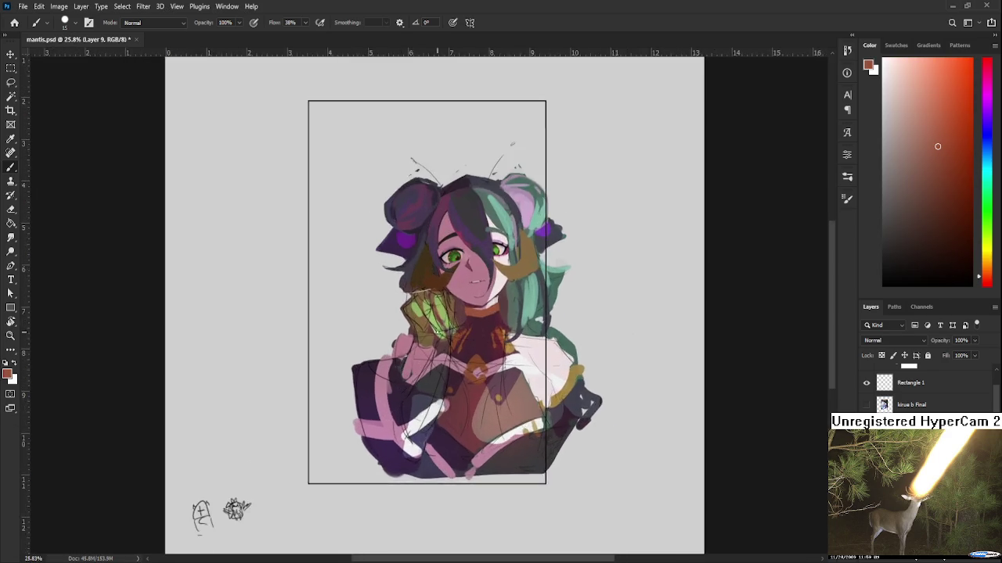
scroll(414, 379, up, 2)
scroll(438, 376, up, 1)
scroll(465, 371, up, 1)
scroll(466, 370, down, 1)
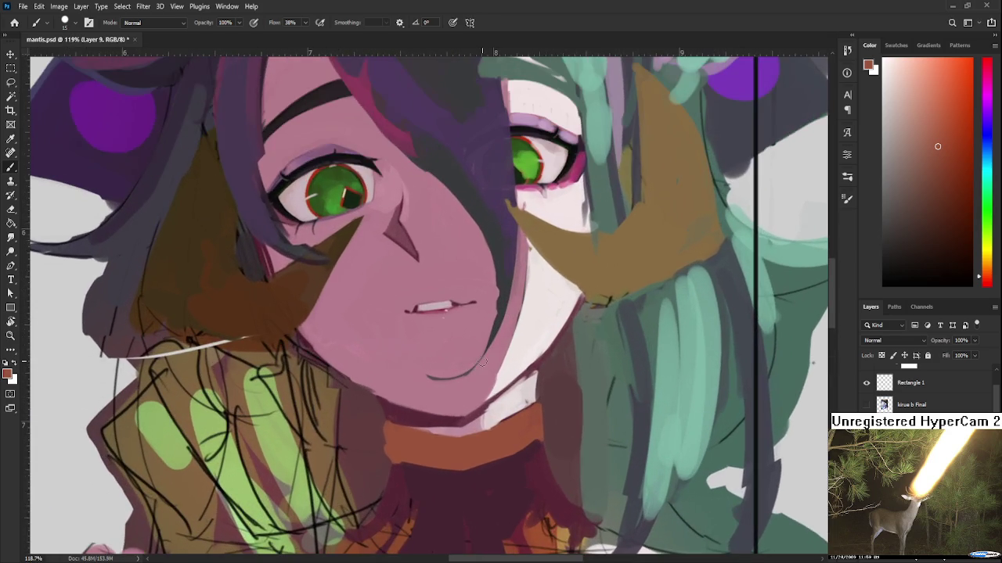
scroll(466, 371, down, 1)
scroll(470, 374, down, 1)
Sample pink skin from the face and shade the right side of the chin
drag(491, 379, 454, 405)
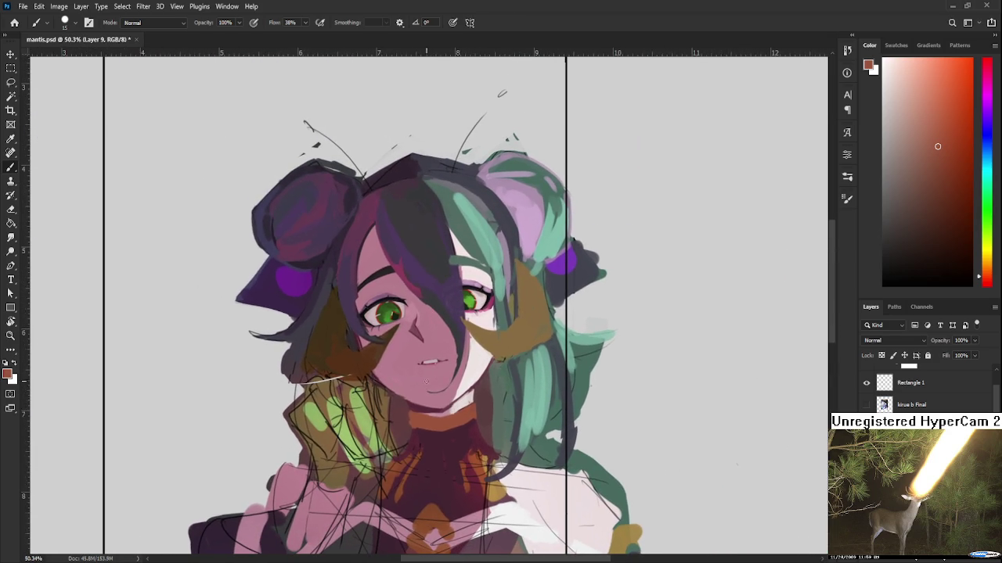
alt+click(432, 388)
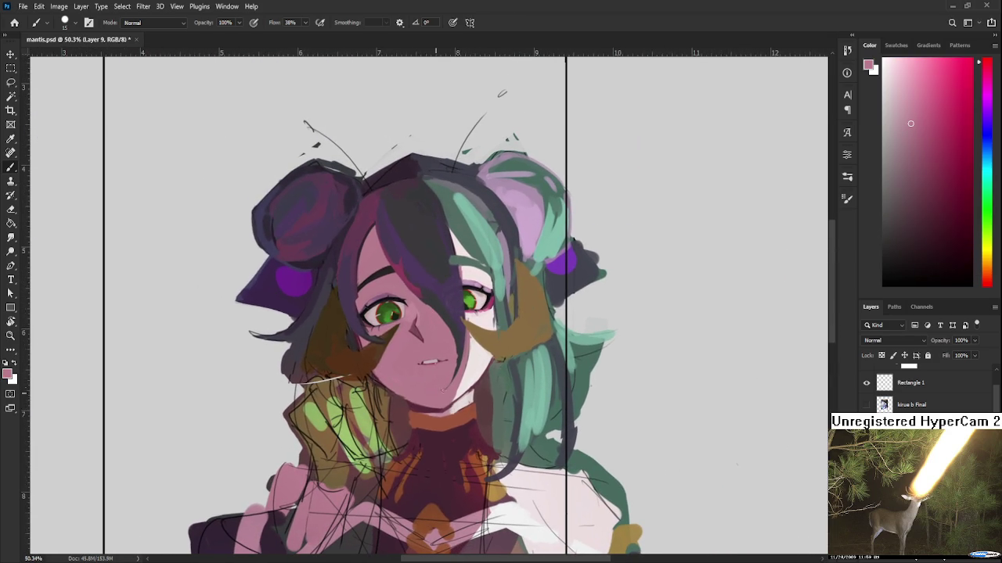
alt+click(447, 368)
drag(459, 358, 443, 391)
Resample slightly adjusted pink skin tones from around the chin and face
alt+click(448, 374)
alt+click(460, 352)
alt+click(454, 345)
alt+click(458, 362)
alt+click(464, 342)
alt+click(454, 358)
alt+click(450, 390)
scroll(433, 363, down, 2)
scroll(522, 420, down, 2)
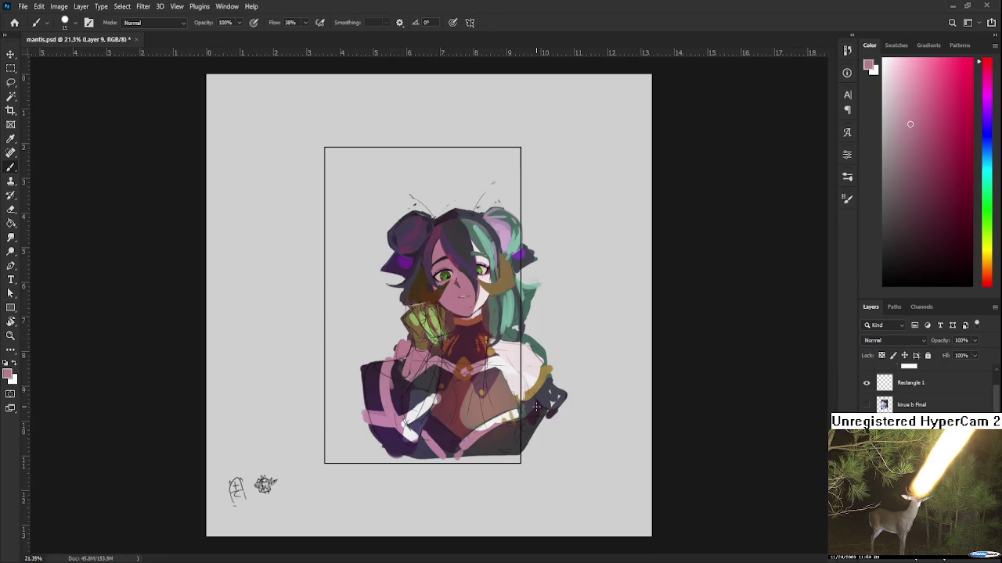
scroll(475, 254, up, 2)
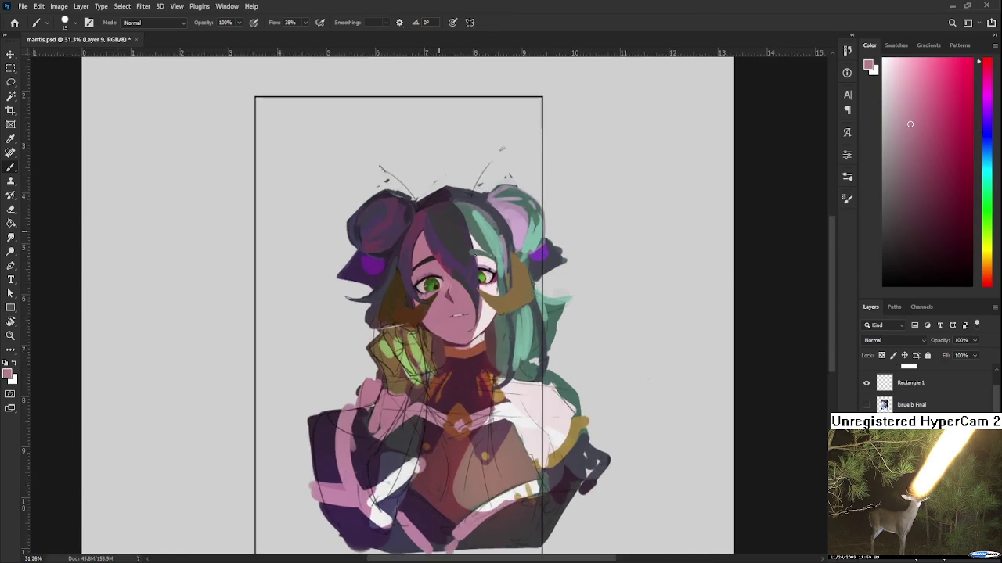
scroll(475, 254, up, 2)
scroll(475, 254, up, 2)
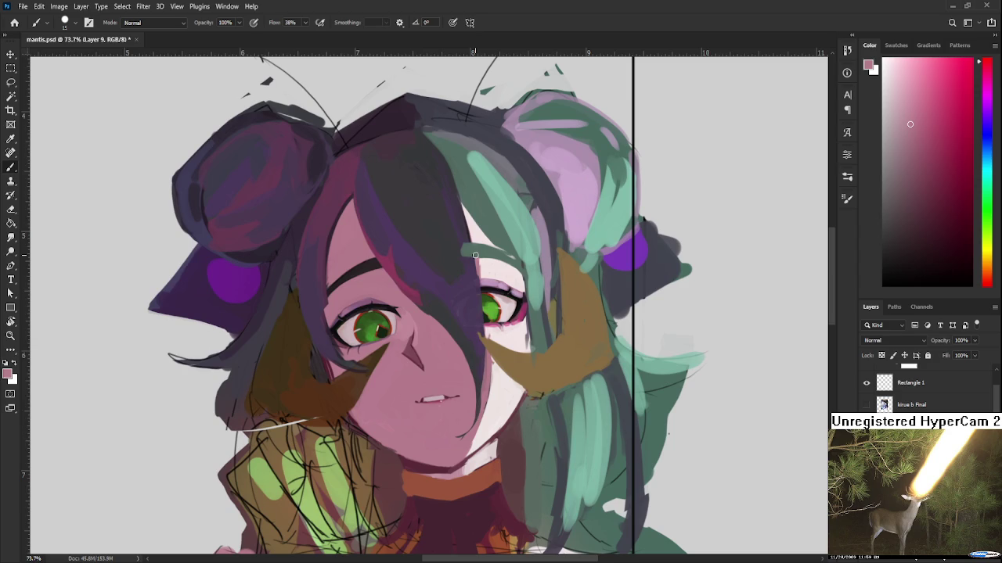
scroll(475, 255, down, 2)
scroll(475, 256, down, 2)
Mirror the view and add a short dark purple stroke on the ear
key(h)
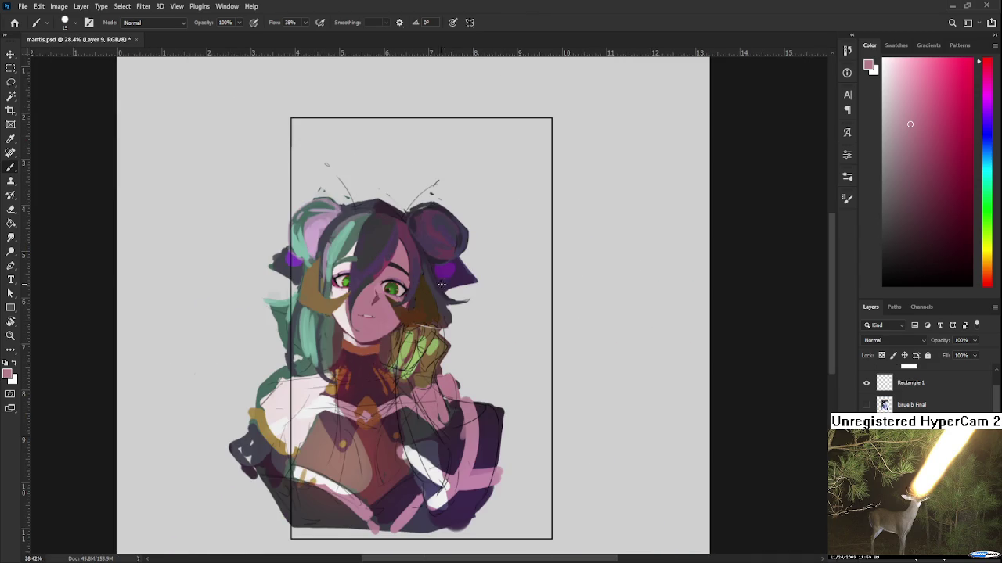
mouse_move(355, 336)
mouse_down()
mouse_move(412, 333)
mouse_move(407, 365)
mouse_up()
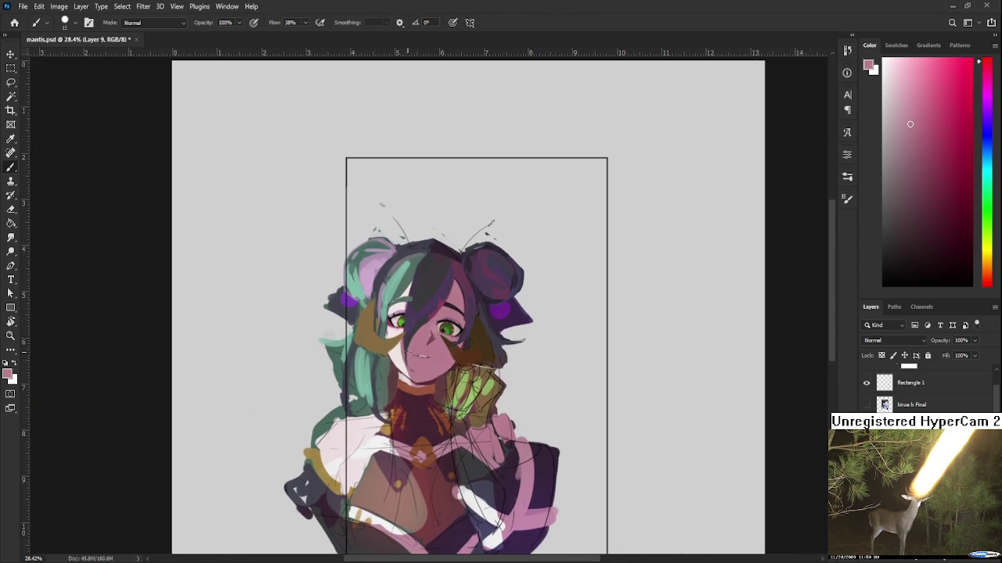
alt+click(344, 297)
mouse_move(338, 296)
mouse_down()
mouse_move(318, 317)
mouse_move(349, 319)
mouse_up()
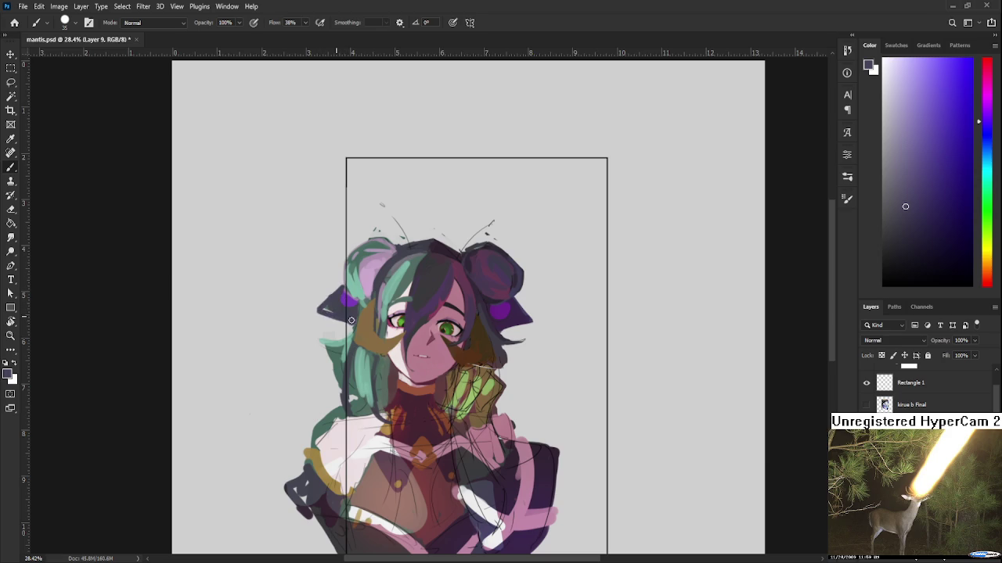
Erase around the dark ear tip to make it longer and sharper
key(e)
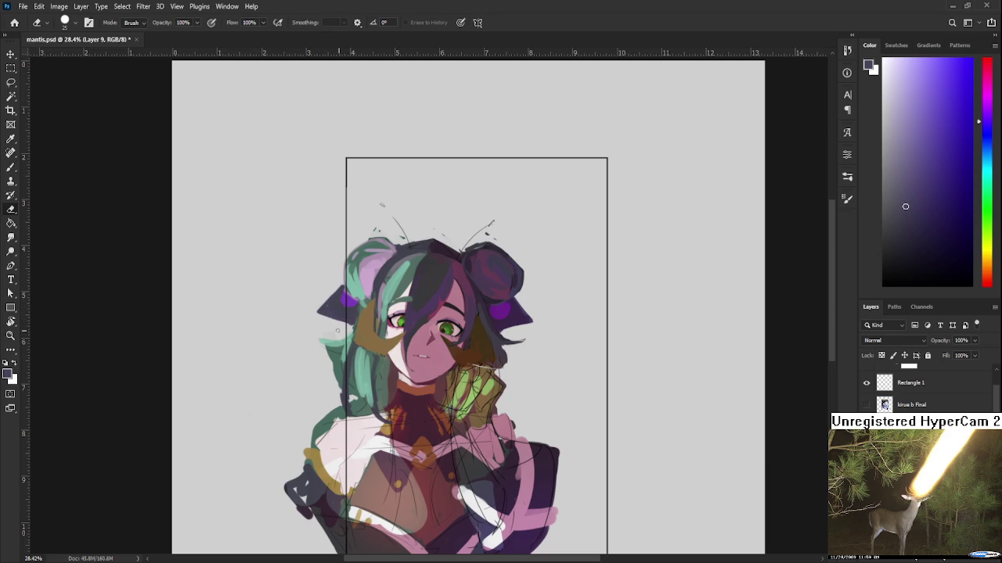
mouse_move(323, 311)
mouse_down()
mouse_move(336, 288)
mouse_move(307, 317)
mouse_up()
scroll(446, 294, down, 2)
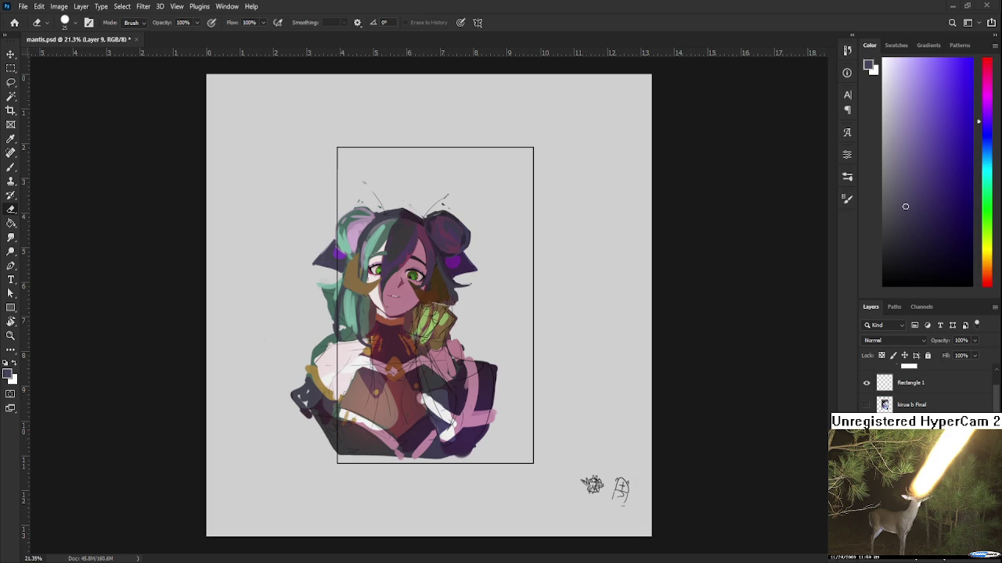
scroll(522, 322, up, 3)
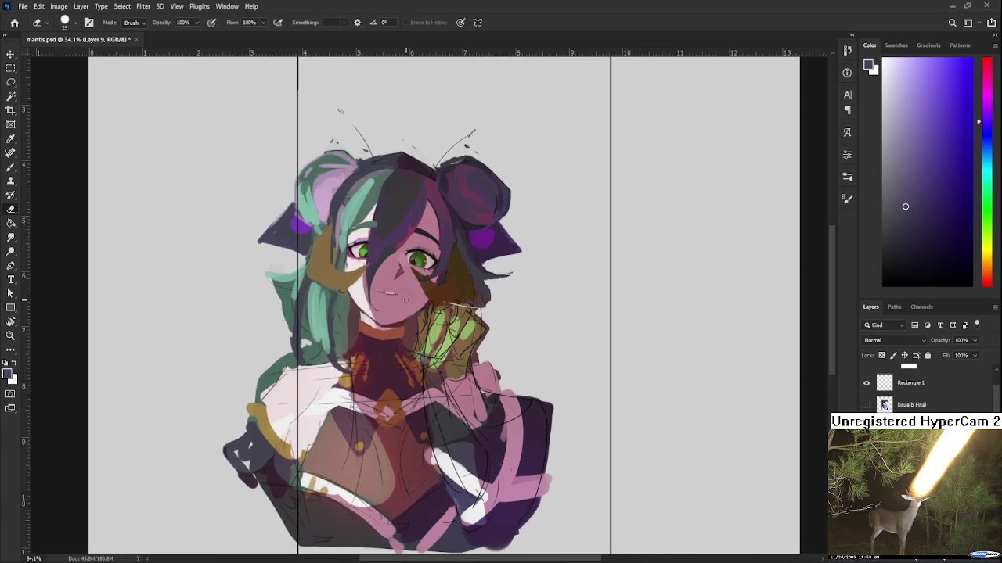
Flip the view back to normal and zoom in on the character to about 45%
key(h)
scroll(454, 284, up, 3)
scroll(454, 284, up, 1)
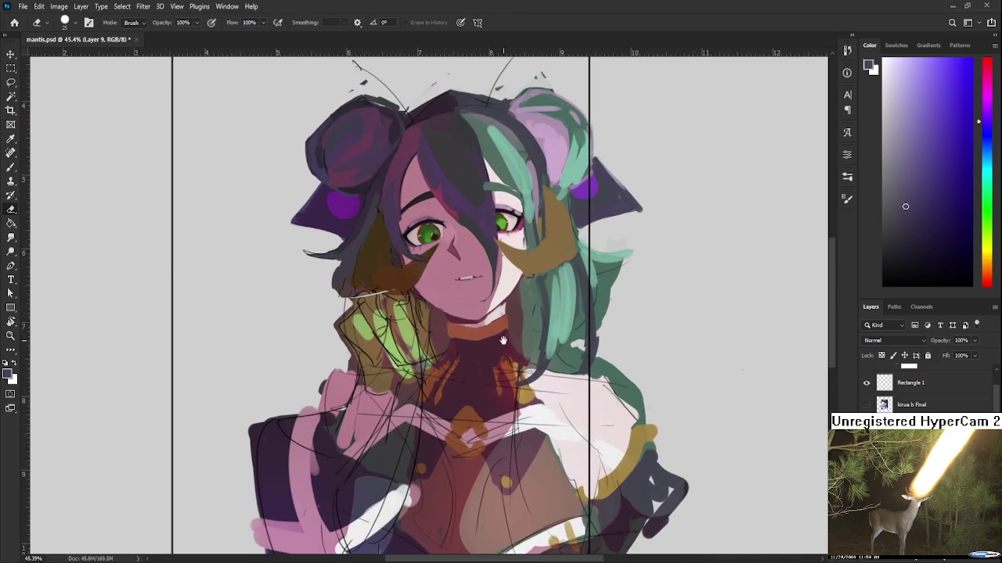
scroll(465, 294, up, 2)
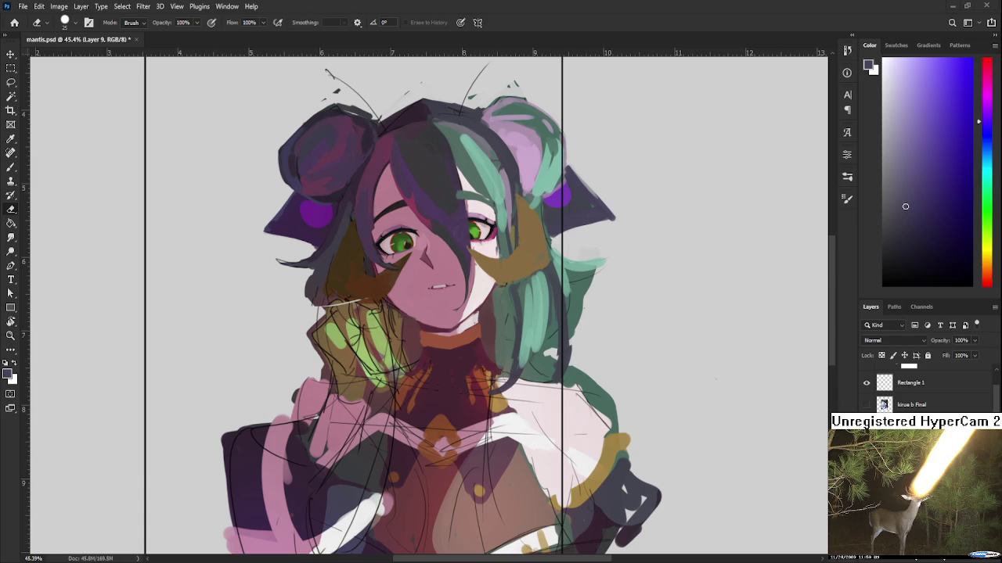
Zoom onto the face with a size-8 brush, sampling brown and dark red
scroll(390, 400, up, 5)
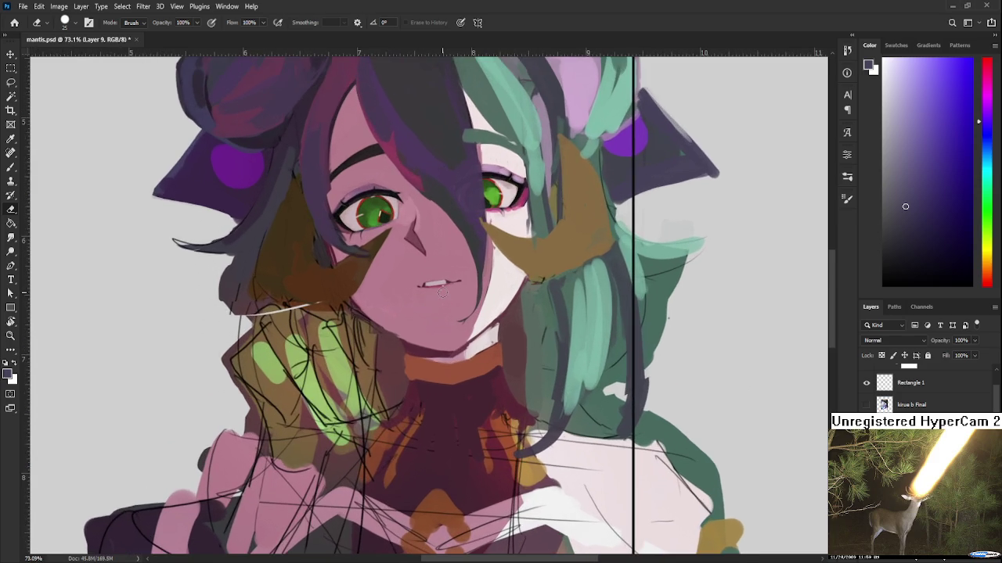
mouse_move(480, 478)
mouse_down()
mouse_move(391, 400)
mouse_move(389, 431)
mouse_up()
key(b)
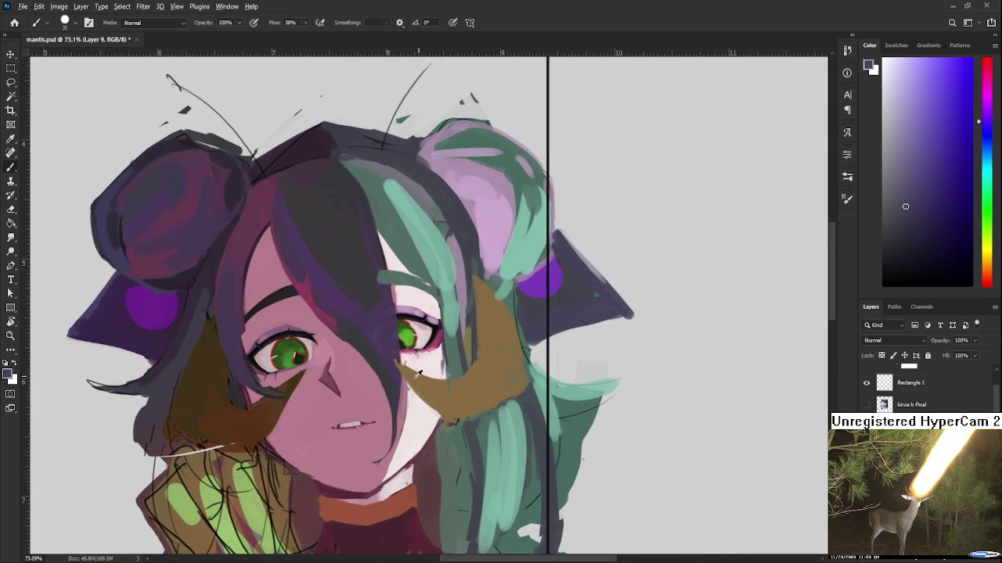
alt+click(411, 369)
key(bracketleft)
key(bracketleft)
key(bracketleft)
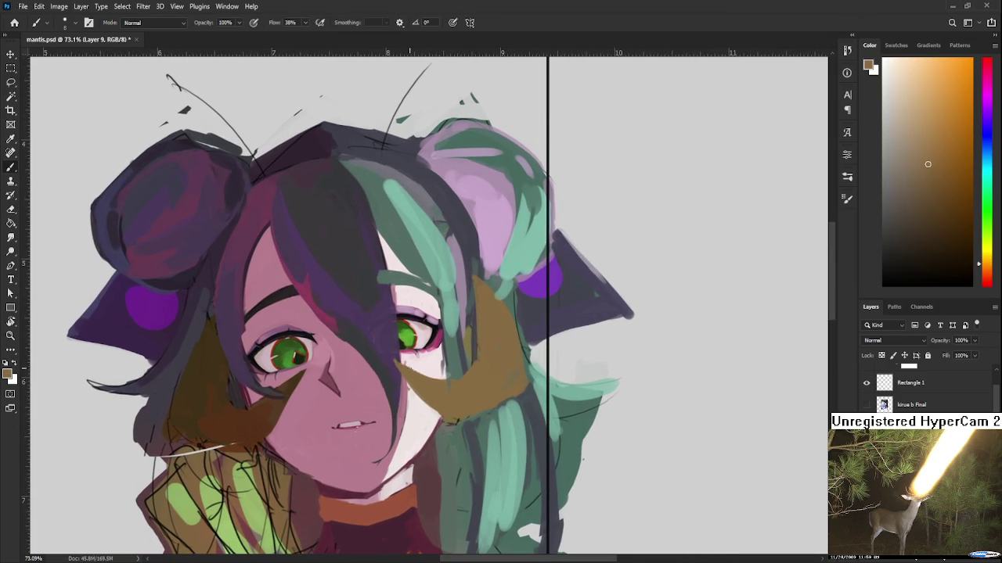
alt+click(412, 322)
alt+click(436, 381)
Sample grey-blue and teal-green tones from the hair
drag(453, 380, 473, 364)
scroll(473, 364, down, 3)
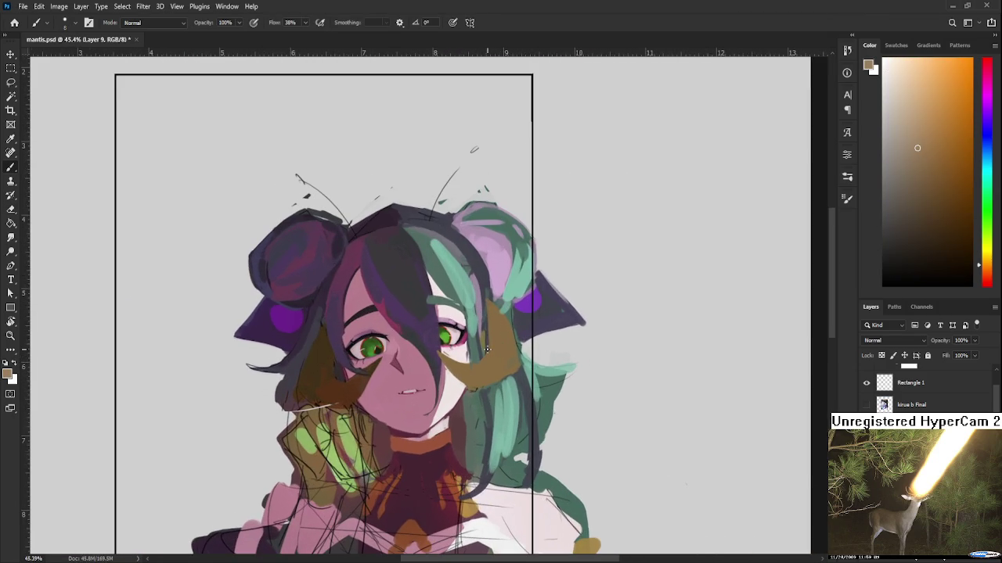
scroll(487, 350, up, 2)
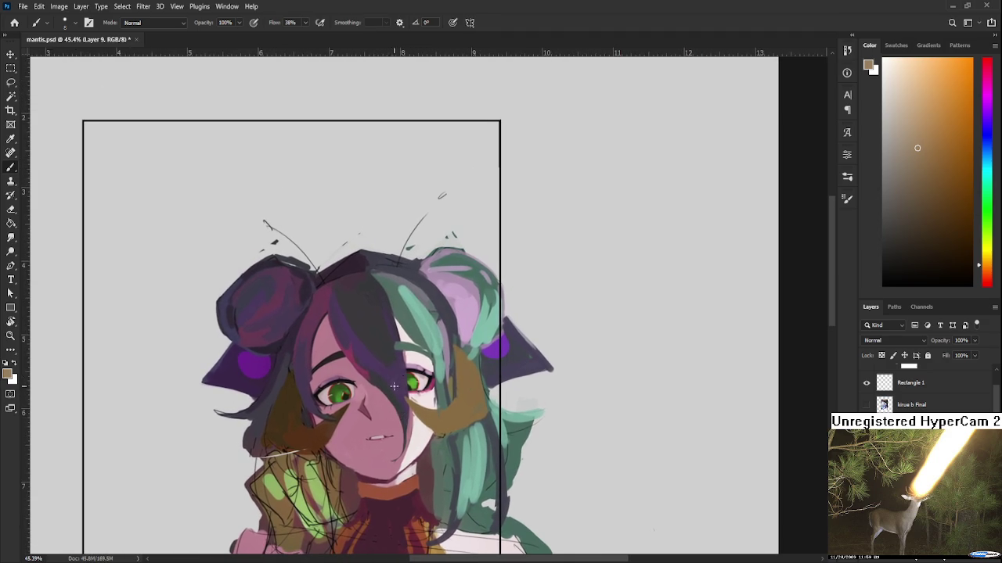
alt+click(425, 336)
alt+click(442, 329)
alt+click(456, 325)
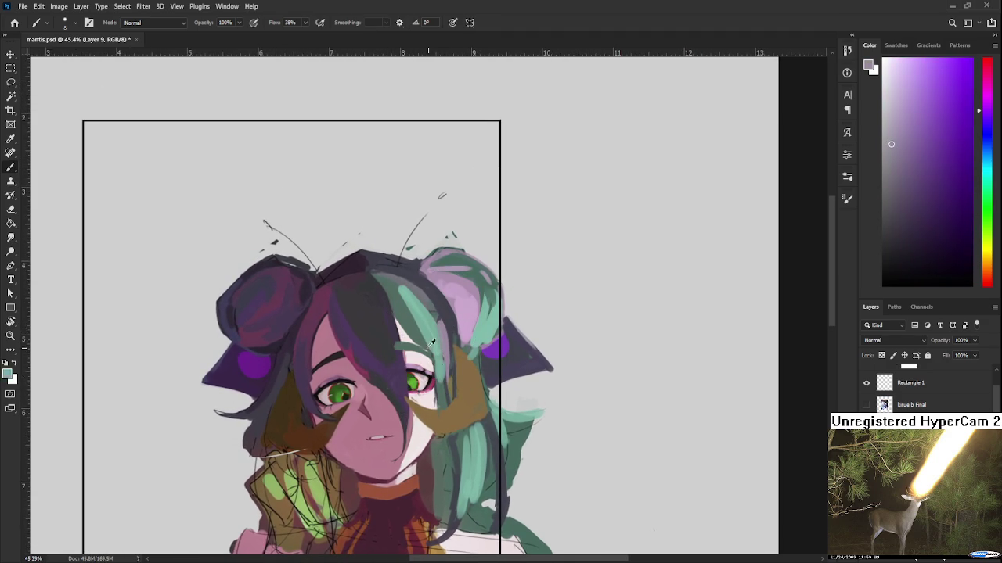
alt+click(405, 311)
Sample lighter and darker teals and paint a lighter teal strand along the hair
alt+click(419, 329)
alt+click(429, 333)
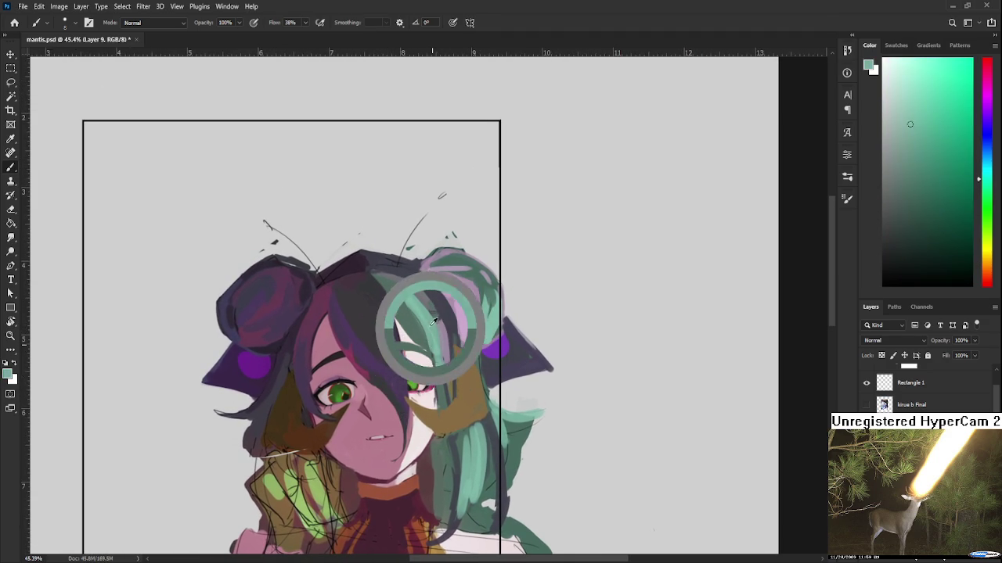
alt+click(404, 301)
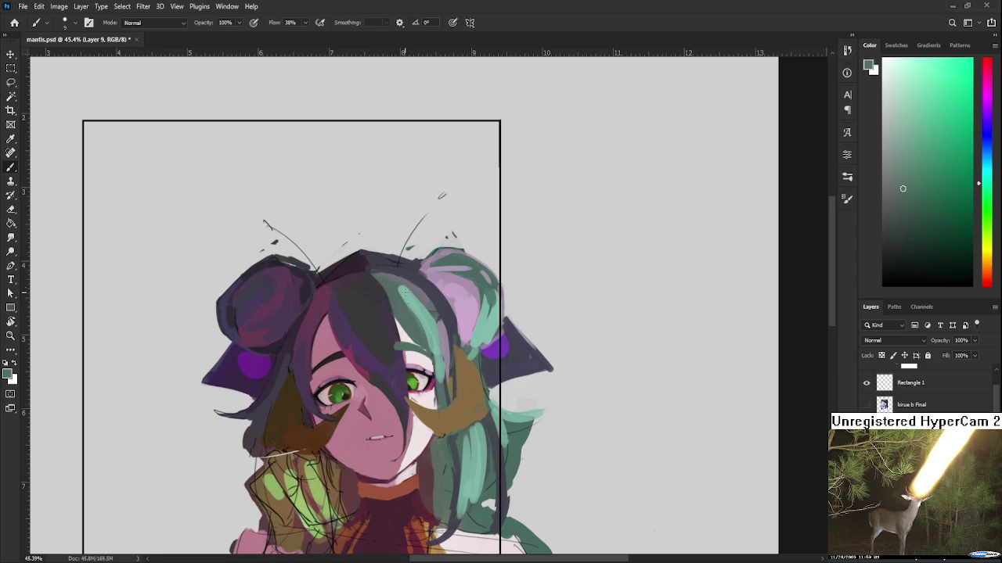
alt+click(400, 292)
drag(396, 287, 416, 312)
alt+click(425, 295)
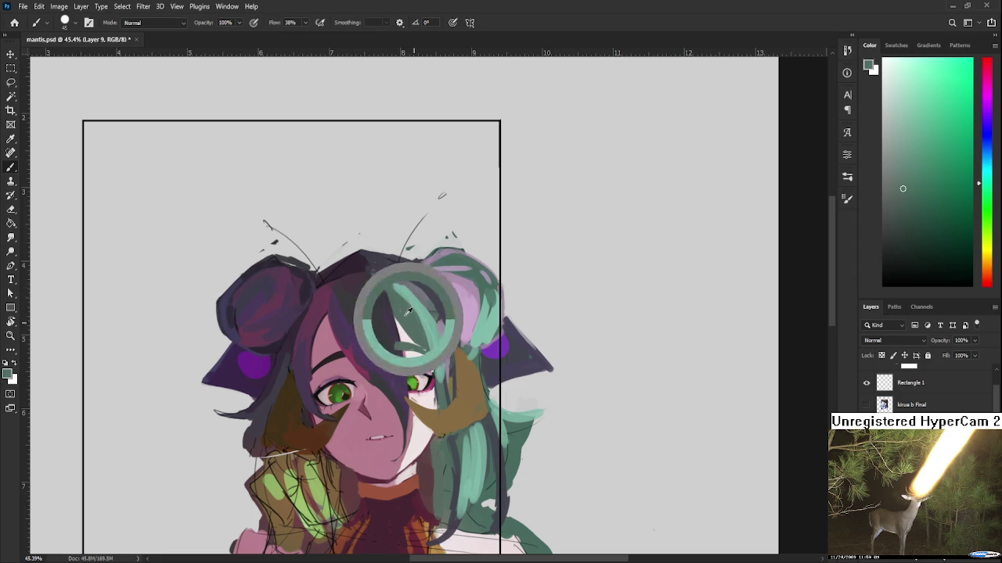
alt+click(412, 299)
Pan down to the lower face and sample lighter and darker hair teals
mouse_move(434, 335)
mouse_down()
mouse_move(504, 325)
mouse_move(409, 412)
mouse_up()
alt+click(409, 368)
alt+click(429, 405)
alt+click(427, 411)
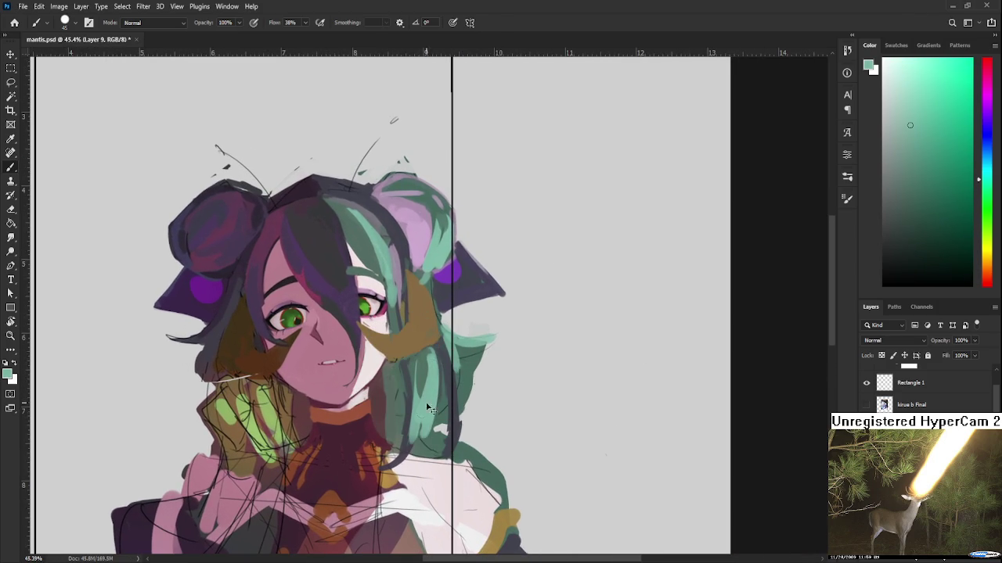
alt+click(424, 407)
alt+click(462, 345)
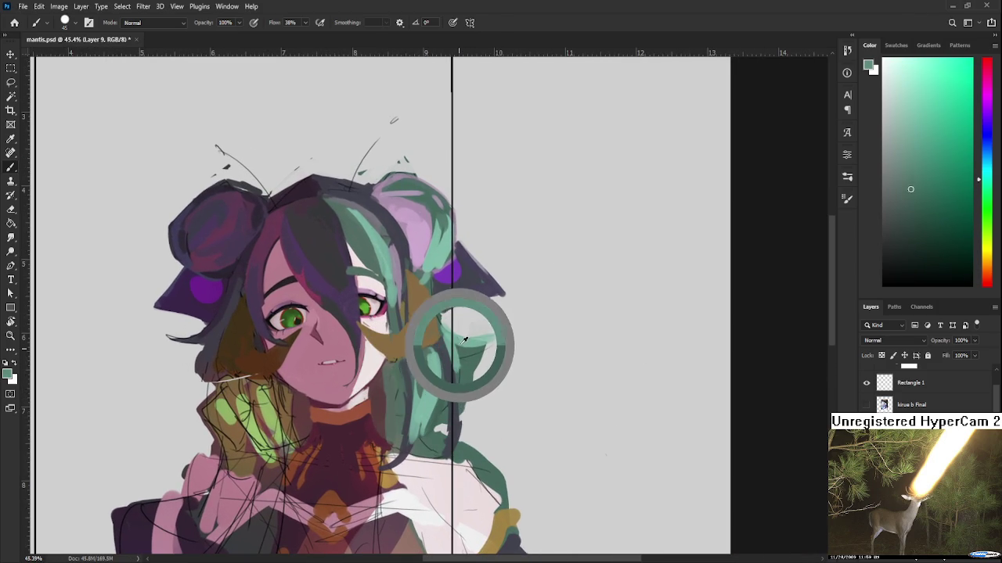
alt+click(469, 378)
Sample the ear purple and extend the purple patch on the right ear
scroll(463, 367, down, 2)
scroll(470, 313, down, 2)
scroll(501, 266, down, 2)
scroll(526, 223, up, 3)
scroll(527, 223, up, 1)
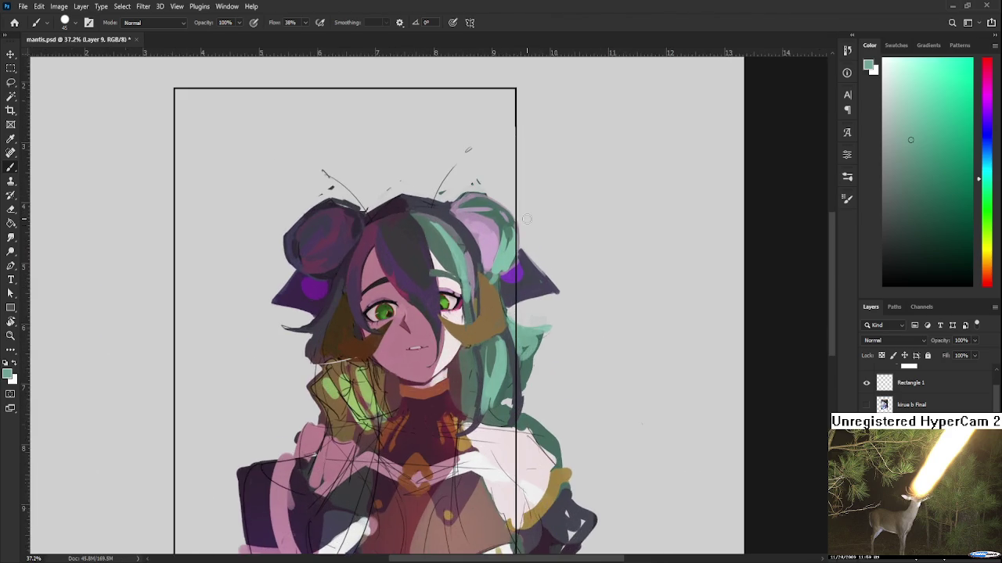
scroll(539, 345, up, 1)
alt+click(450, 372)
drag(456, 356, 448, 370)
alt+click(462, 373)
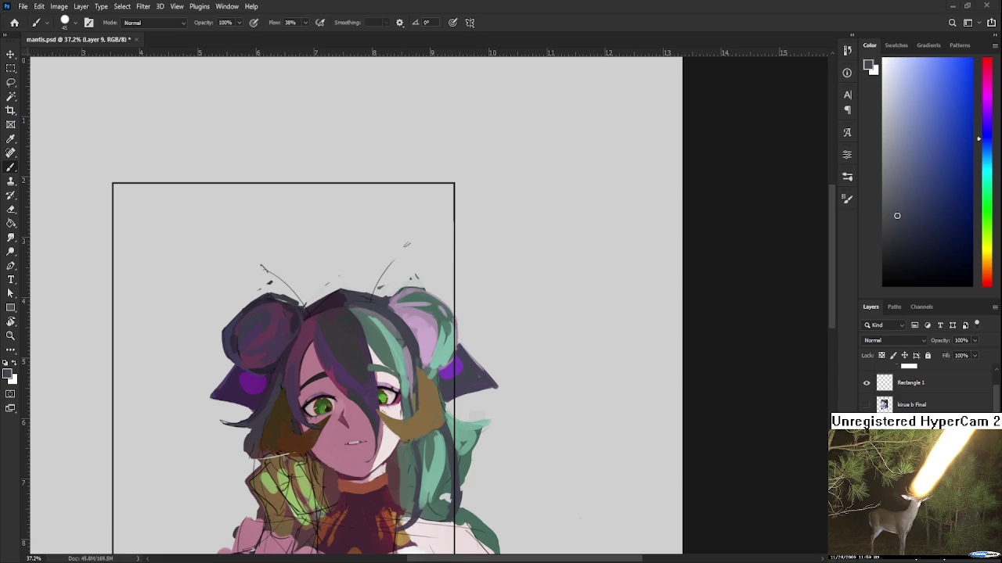
scroll(488, 320, down, 3)
Zoom out over the whole bust and sample a pink-magenta
scroll(478, 321, down, 3)
scroll(474, 335, up, 3)
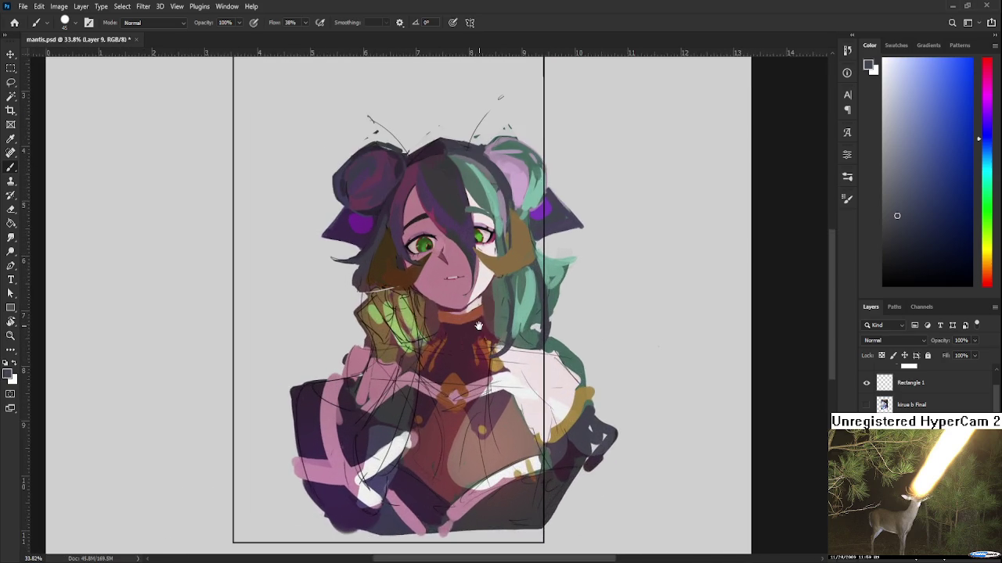
scroll(458, 352, up, 1)
scroll(448, 360, down, 2)
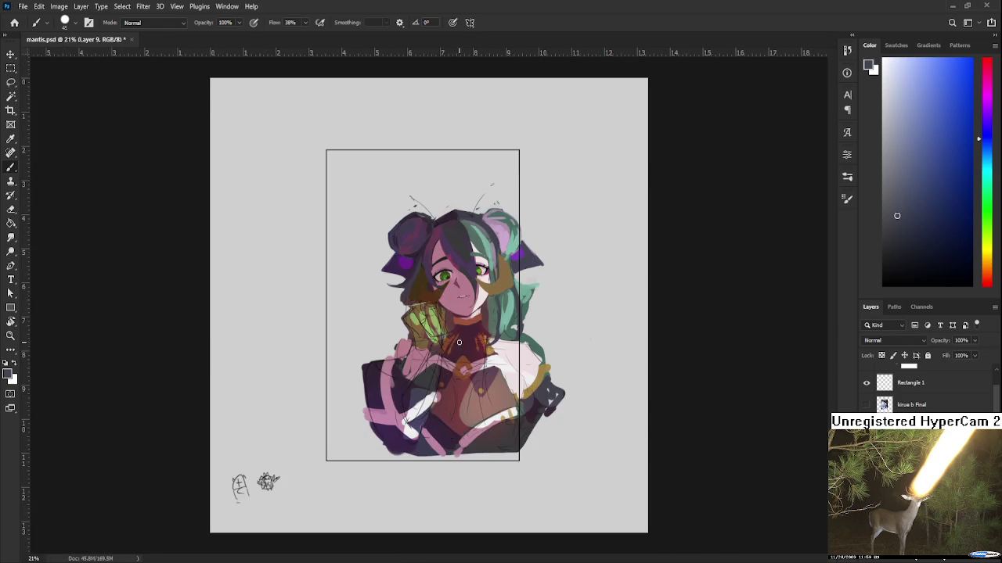
scroll(450, 360, down, 2)
scroll(450, 360, up, 1)
scroll(466, 337, up, 2)
scroll(464, 335, up, 2)
mouse_move(462, 334)
mouse_down()
mouse_move(423, 396)
mouse_move(430, 411)
mouse_up()
alt+click(414, 414)
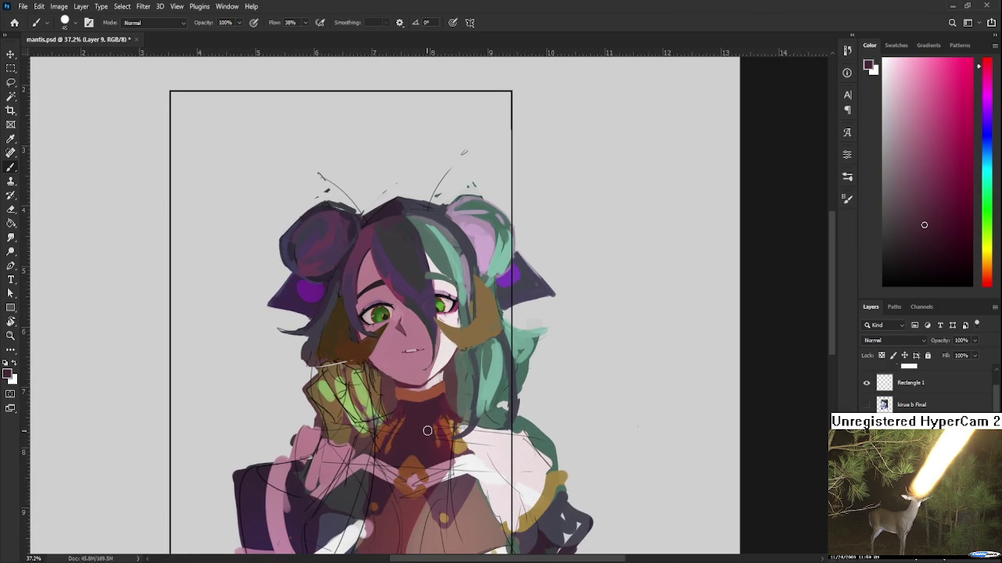
Zoom in to about 128% on the girl's eyes
drag(426, 435, 430, 420)
scroll(291, 253, up, 5)
scroll(372, 388, down, 2)
scroll(372, 389, down, 2)
mouse_move(408, 313)
mouse_down()
mouse_move(415, 402)
mouse_move(445, 356)
mouse_up()
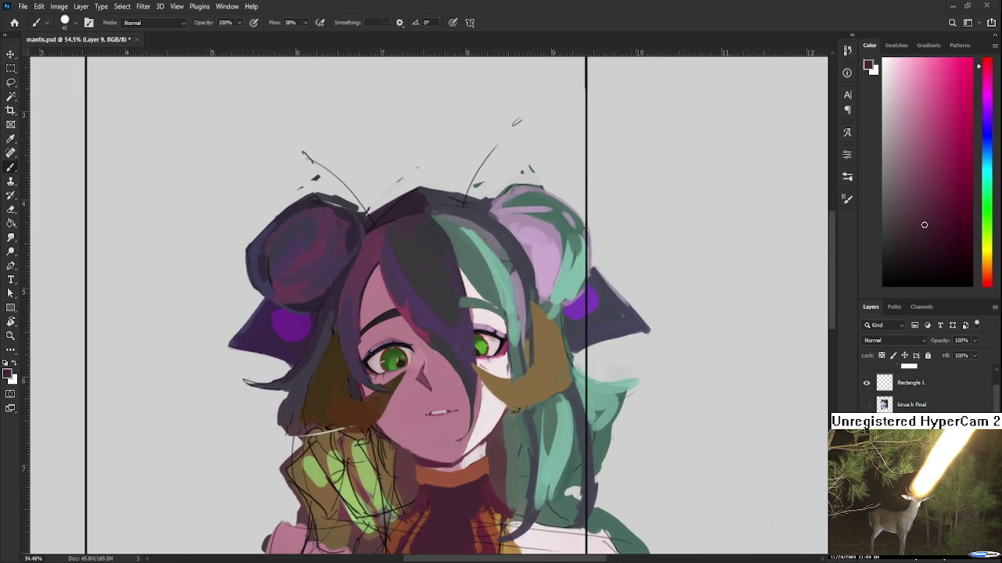
scroll(417, 342, up, 1)
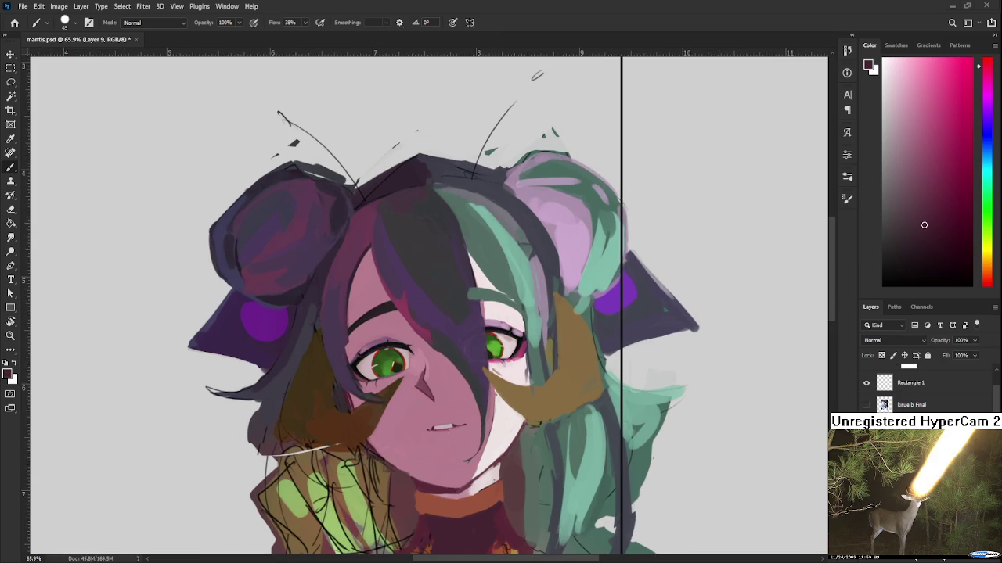
scroll(454, 342, up, 3)
scroll(470, 313, up, 3)
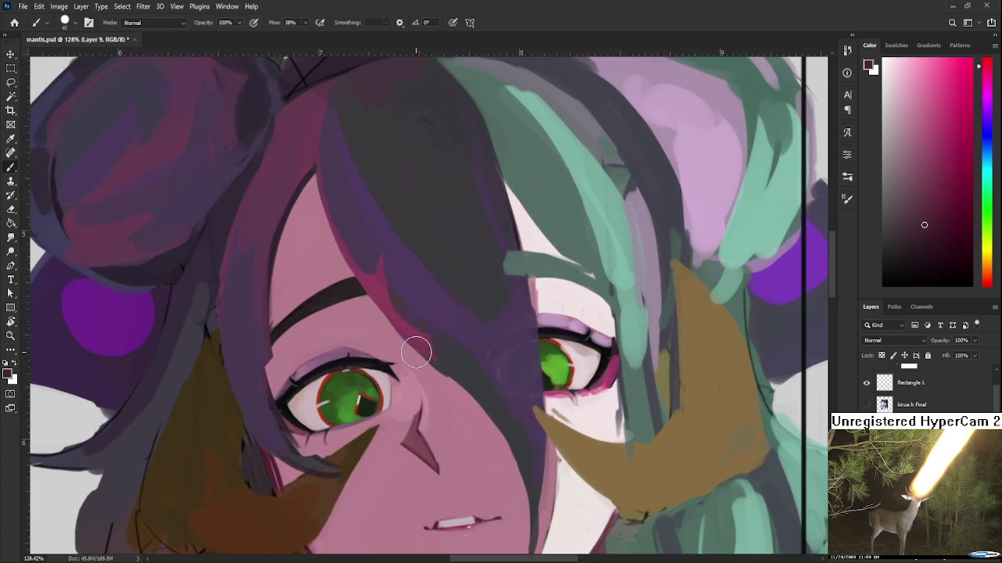
Sample the skin pink around the left eye
drag(380, 421, 315, 428)
alt+click(357, 373)
drag(358, 373, 406, 415)
alt+click(415, 433)
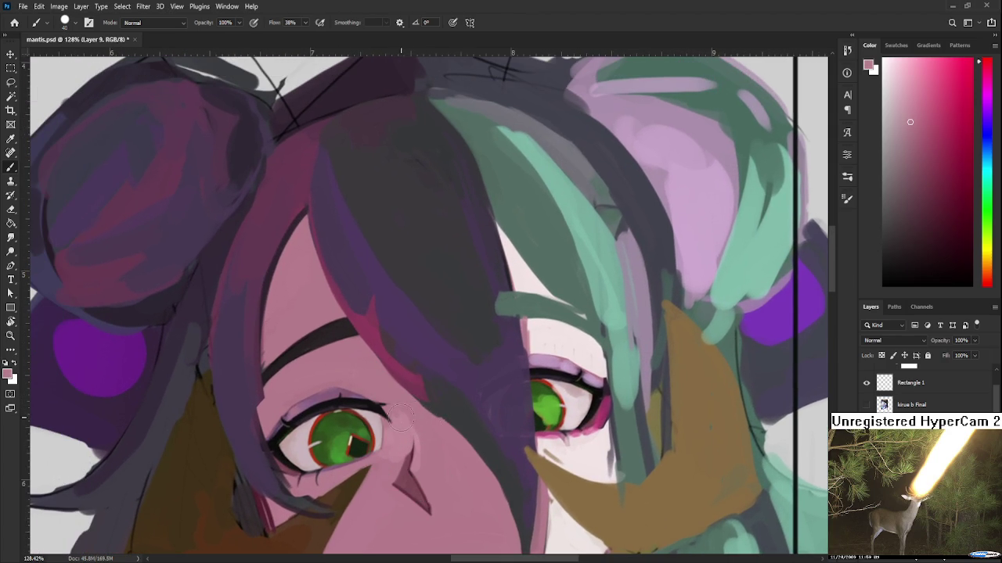
alt+click(403, 402)
scroll(400, 432, down, 3)
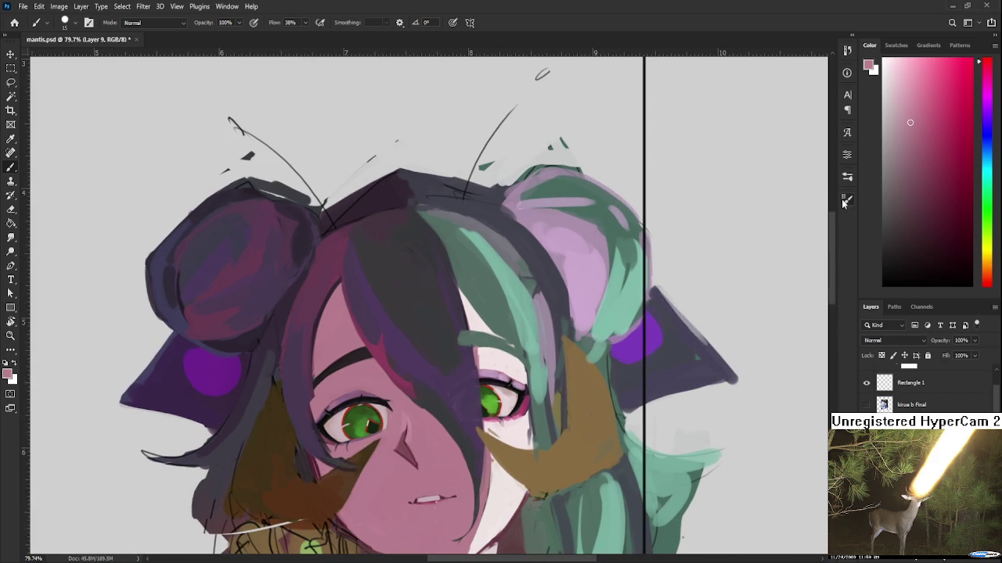
Enlarge the brush to about 30, sample dark and bright hair purples, and add Layer 10
key(bracketright)
key(bracketright)
drag(480, 312, 603, 311)
drag(427, 363, 388, 425)
alt+click(386, 354)
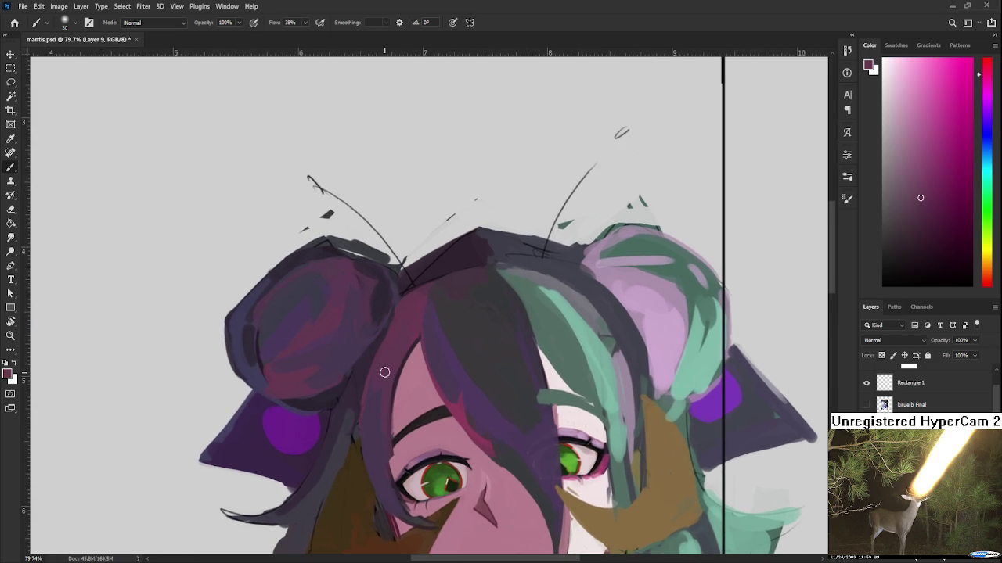
drag(390, 367, 340, 413)
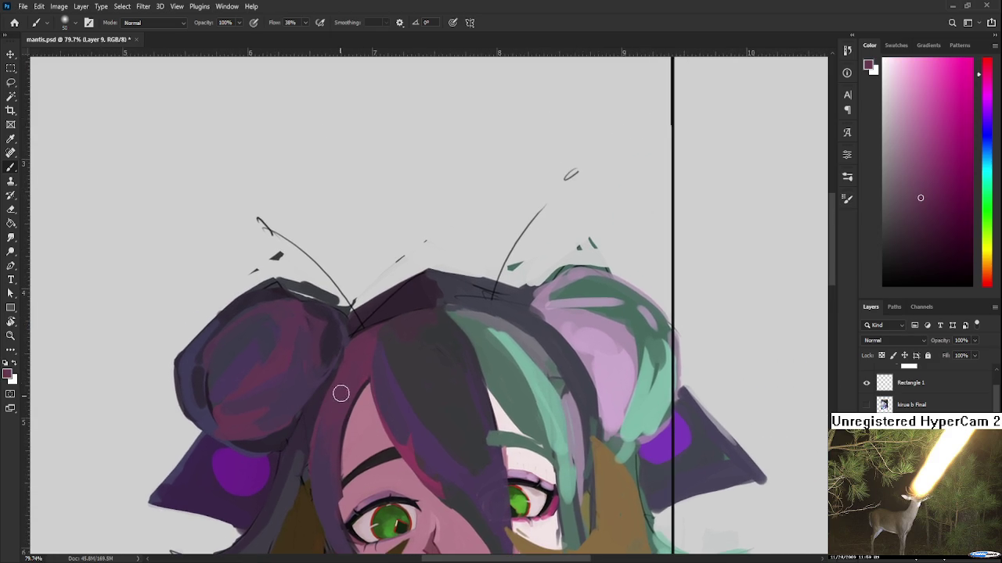
alt+click(328, 469)
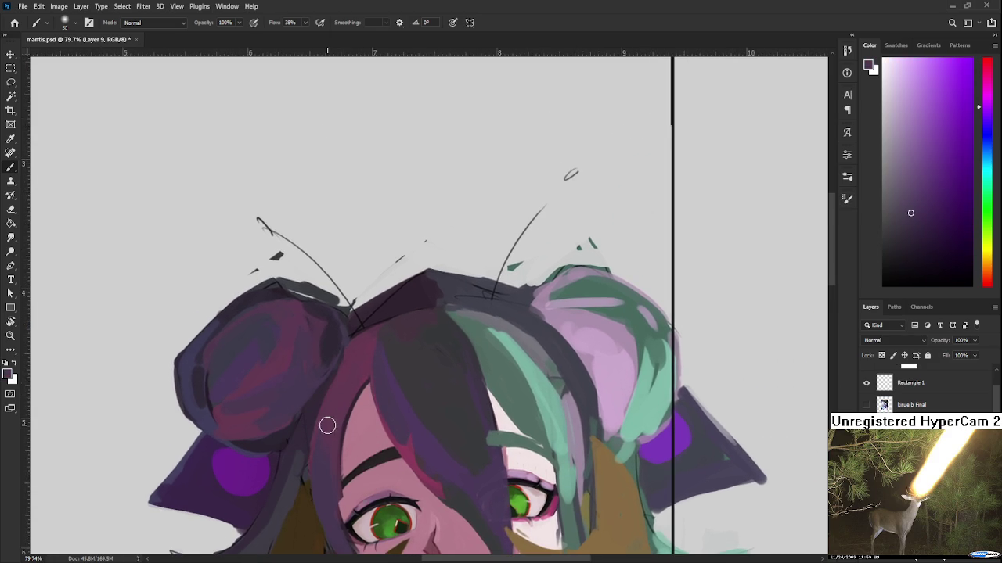
mouse_move(328, 420)
mouse_down()
mouse_move(346, 364)
mouse_move(338, 403)
mouse_up()
key(ctrl+shift+alt+n)
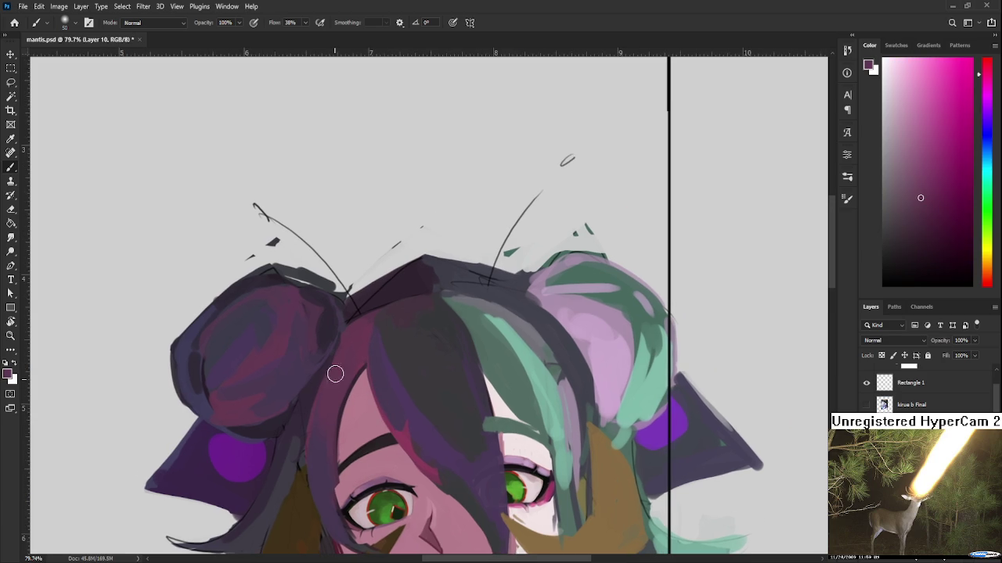
Sample several purples and pink-purples from the top of the head
alt+click(323, 438)
alt+click(329, 454)
drag(358, 352, 322, 393)
alt+click(341, 379)
alt+click(368, 393)
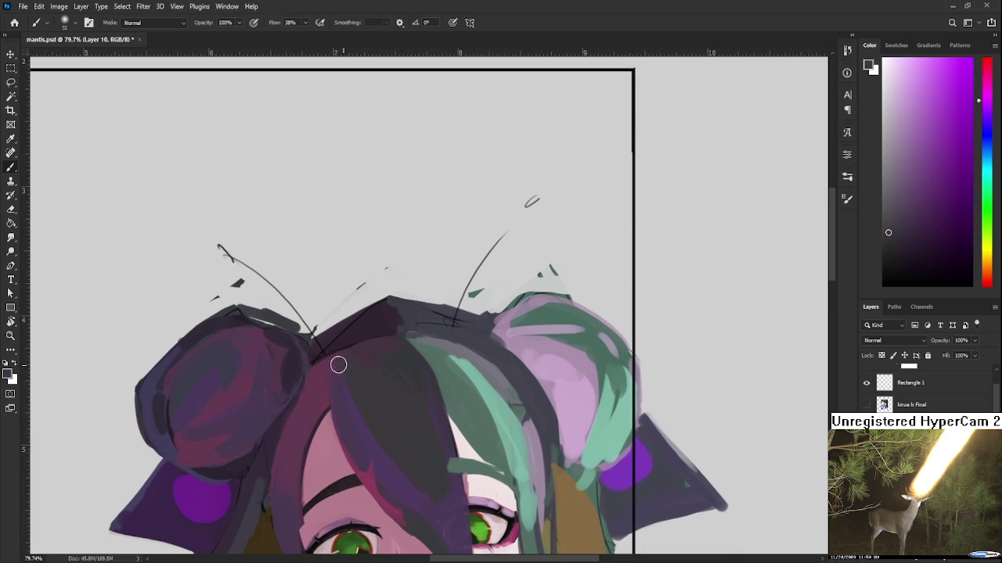
alt+click(352, 379)
mouse_move(390, 405)
mouse_down()
mouse_move(383, 429)
mouse_move(363, 352)
mouse_up()
alt+click(359, 429)
alt+click(361, 448)
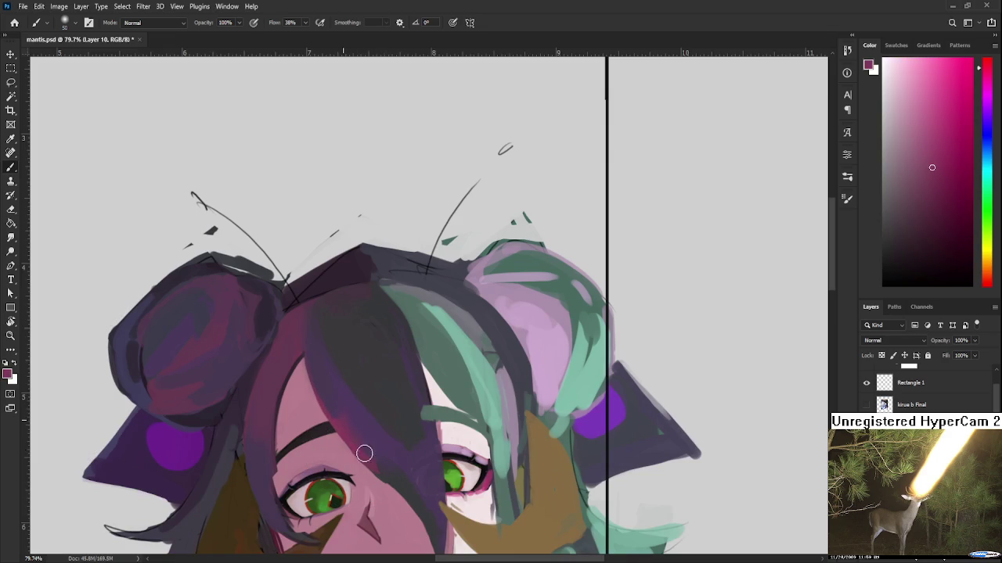
alt+click(359, 423)
Sample dark purples near the eye and tilt the canvas view to an angle
drag(369, 444, 335, 397)
alt+click(350, 404)
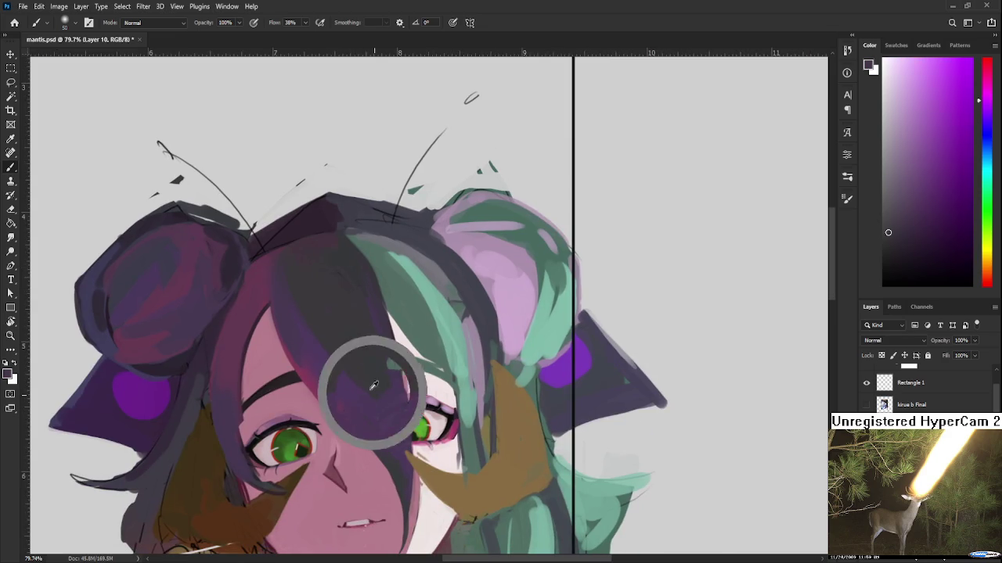
alt+click(368, 395)
alt+click(392, 391)
drag(391, 383, 389, 431)
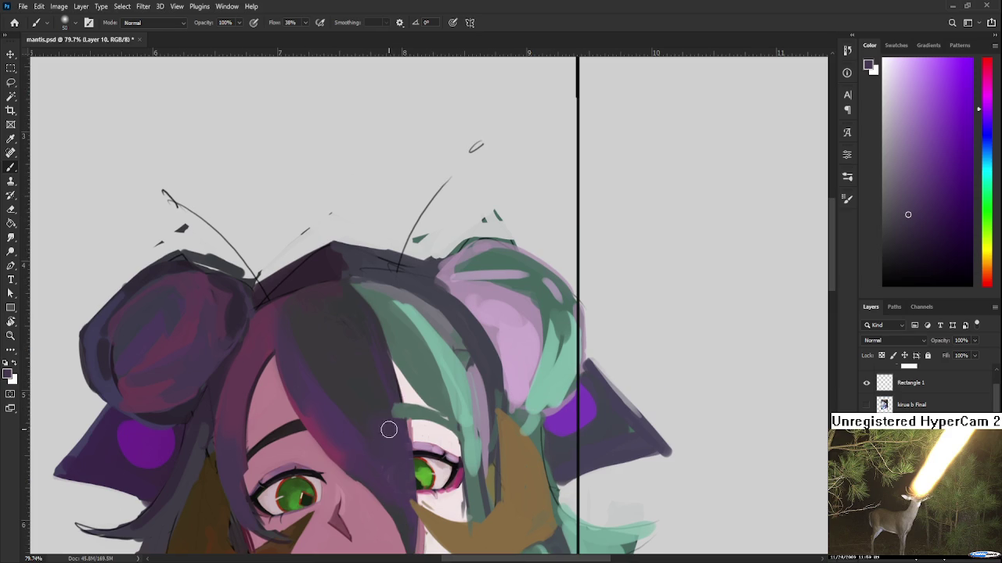
alt+click(345, 434)
alt+click(368, 386)
drag(381, 373, 371, 369)
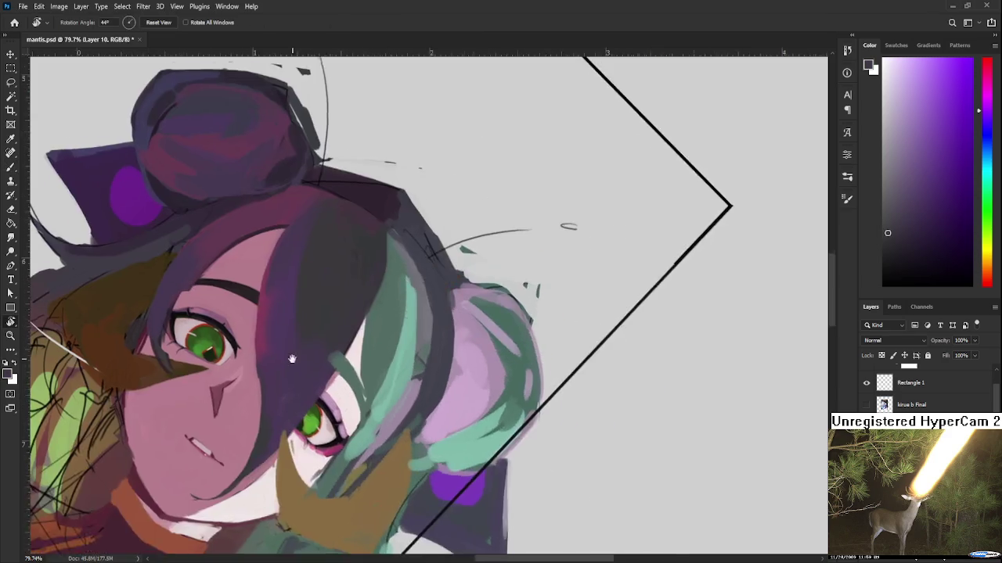
Sample hair tones and turn the canvas view partway back toward level
alt+click(371, 369)
alt+click(402, 358)
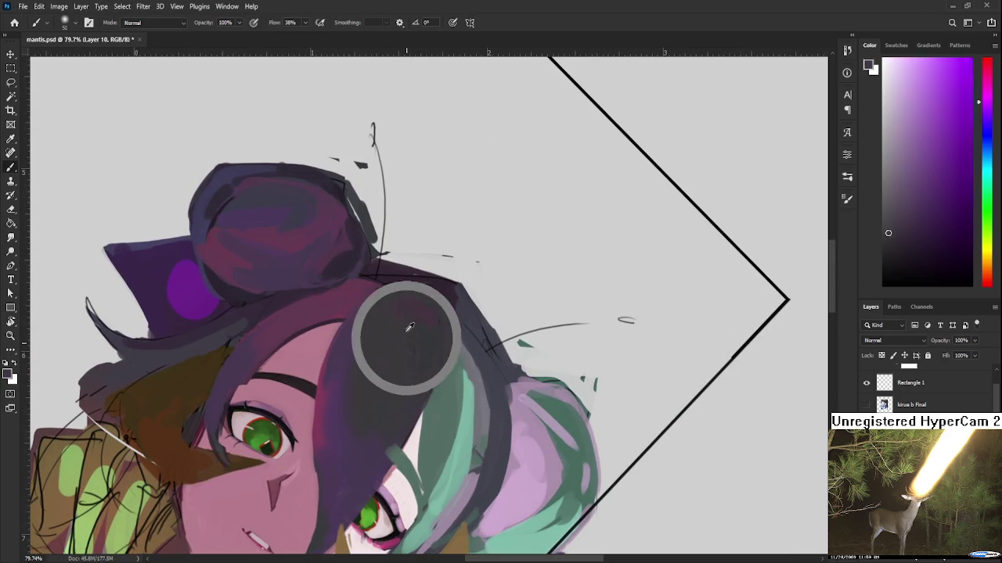
scroll(405, 329, down, 1)
alt+click(402, 311)
scroll(383, 325, down, 3)
drag(362, 358, 320, 368)
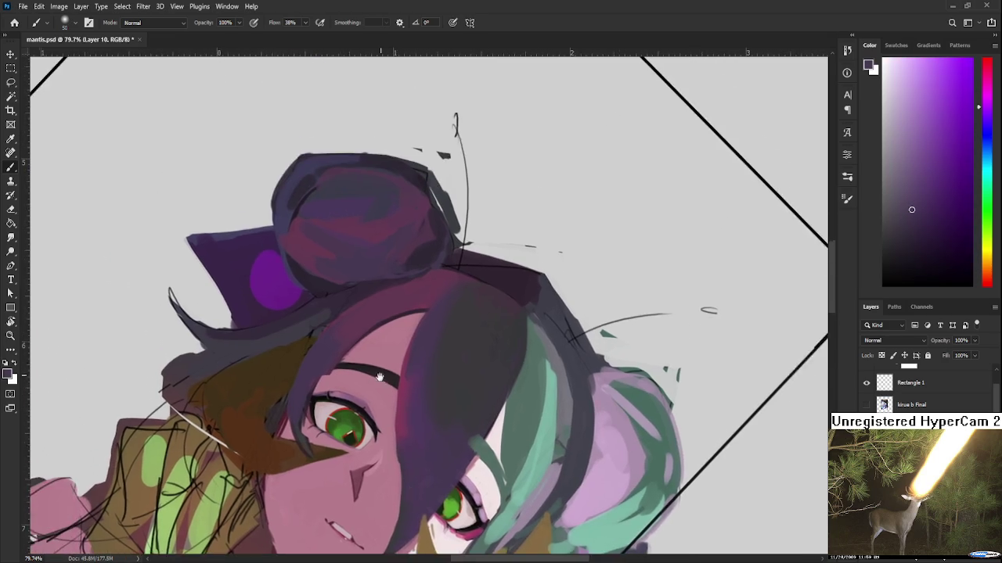
alt+click(317, 387)
alt+click(306, 417)
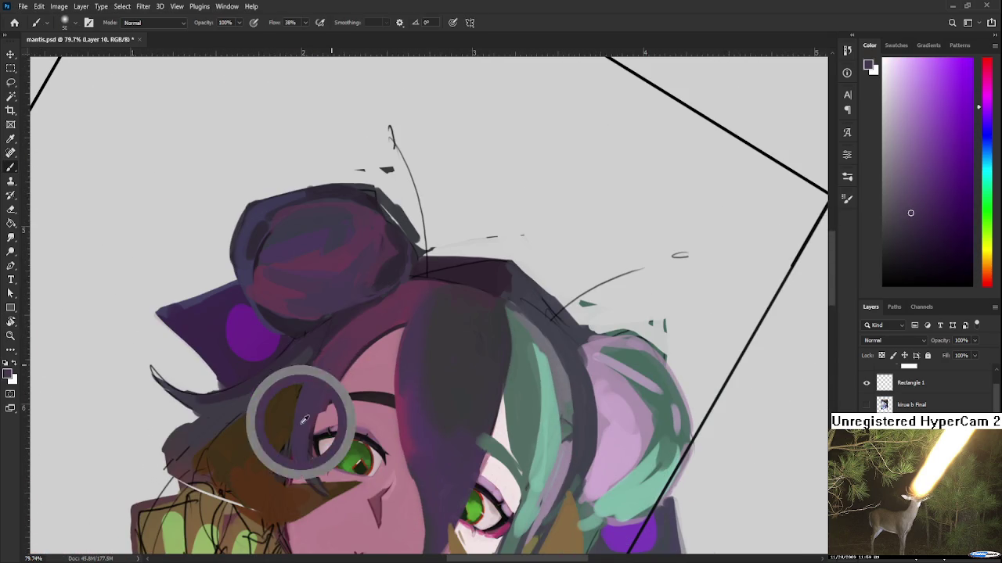
Lasso the hair edge down the face, paint inside it, deselect, and level the view
key(l)
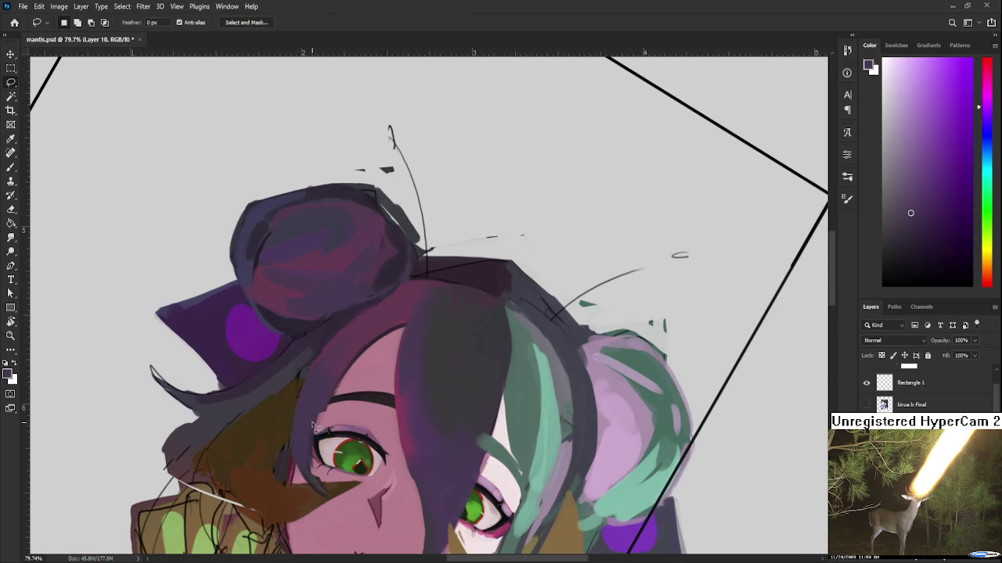
drag(335, 396, 324, 496)
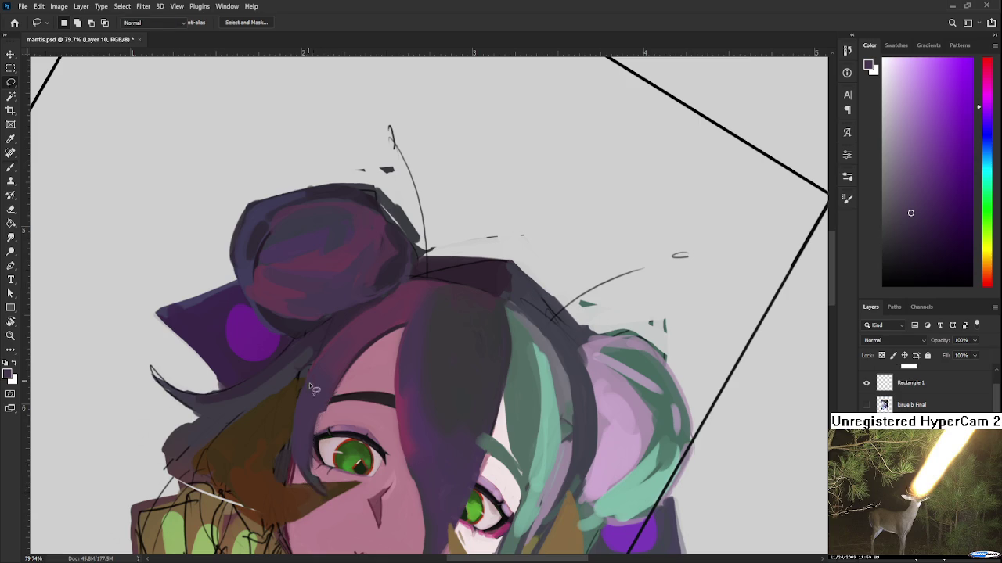
key(b)
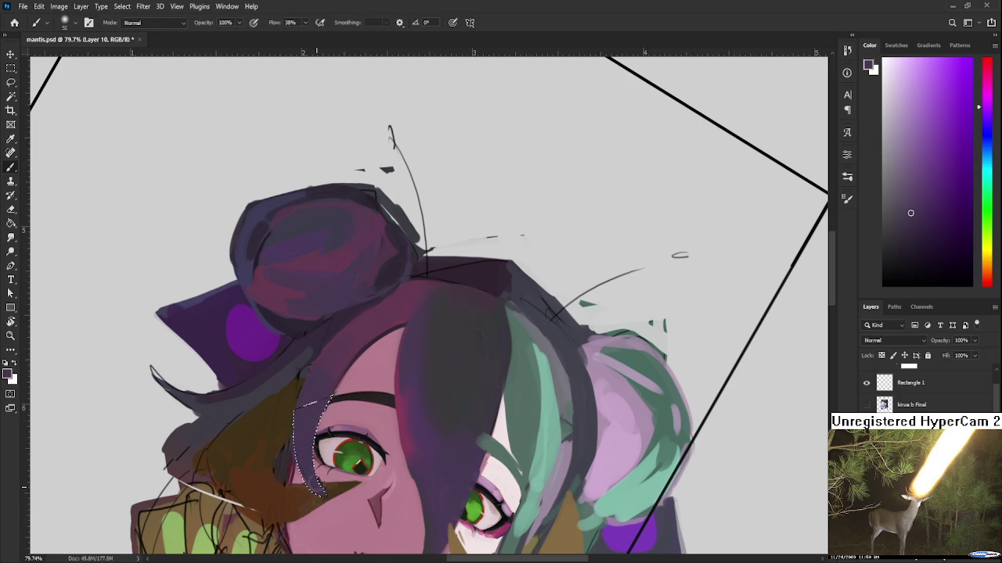
key(ctrl+d)
key(r)
drag(353, 485, 358, 349)
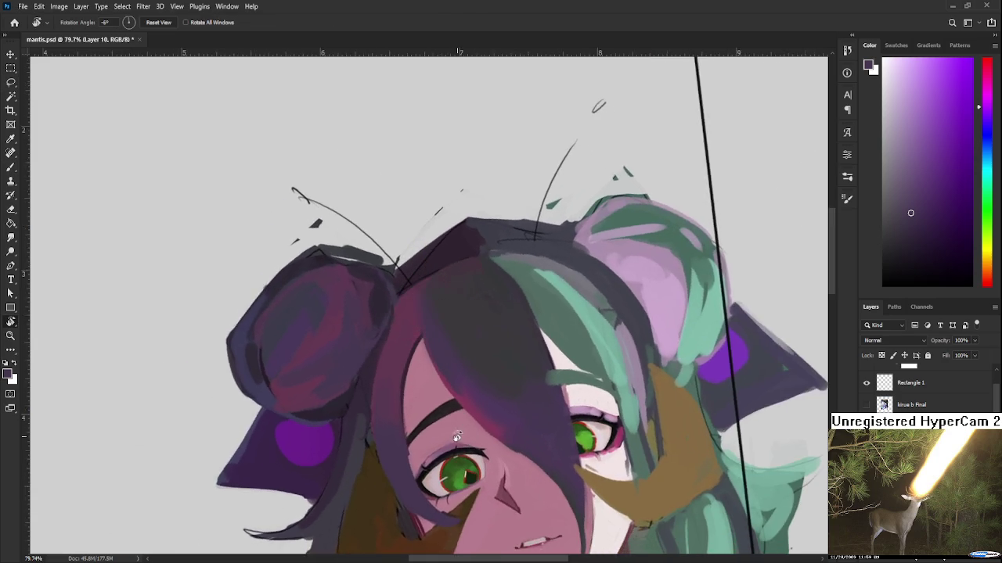
key(b)
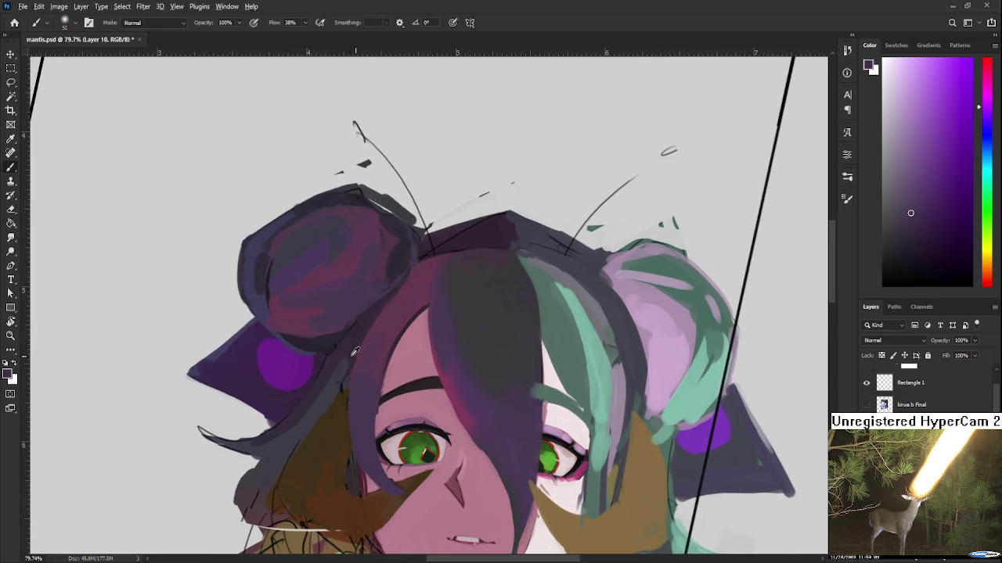
Sample magenta and purple tones across the left hair bun
drag(343, 281, 382, 371)
alt+click(383, 371)
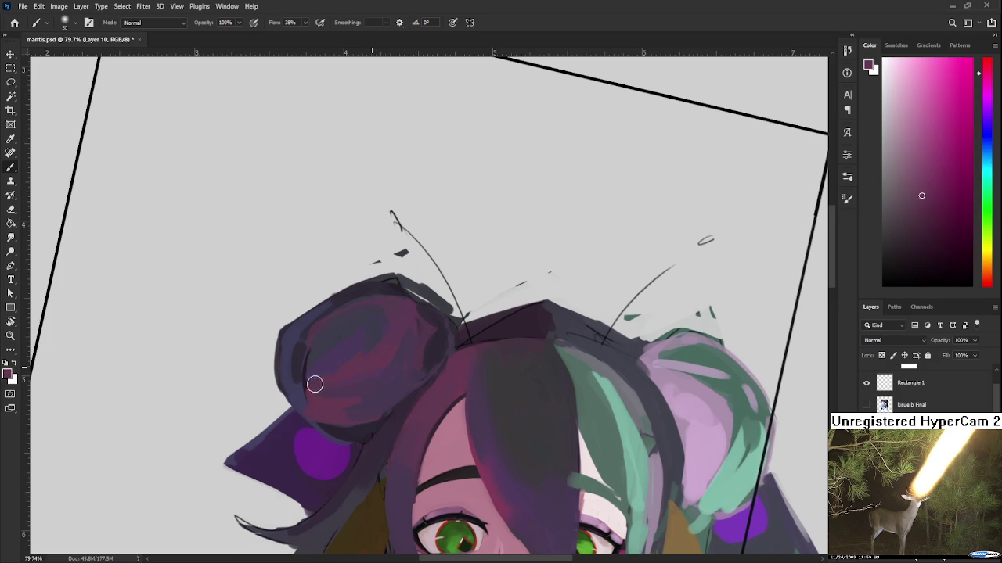
alt+click(362, 403)
alt+click(351, 397)
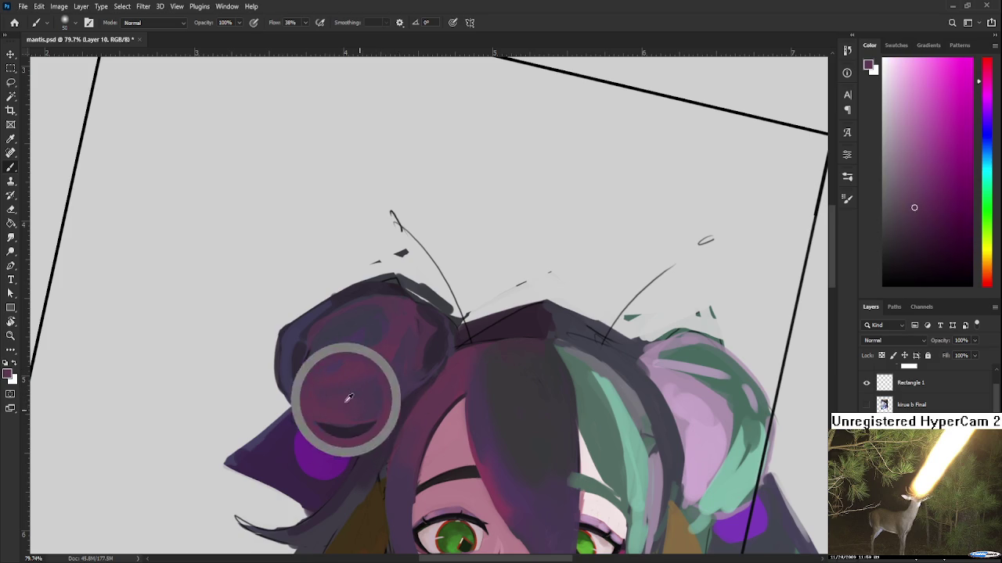
alt+click(395, 369)
alt+click(382, 348)
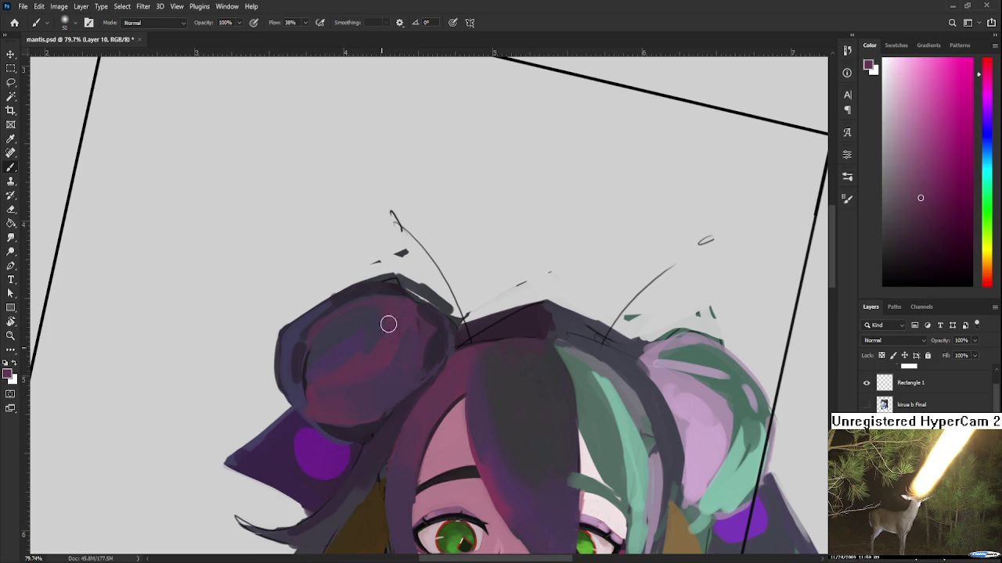
alt+click(374, 327)
alt+click(373, 359)
alt+click(392, 322)
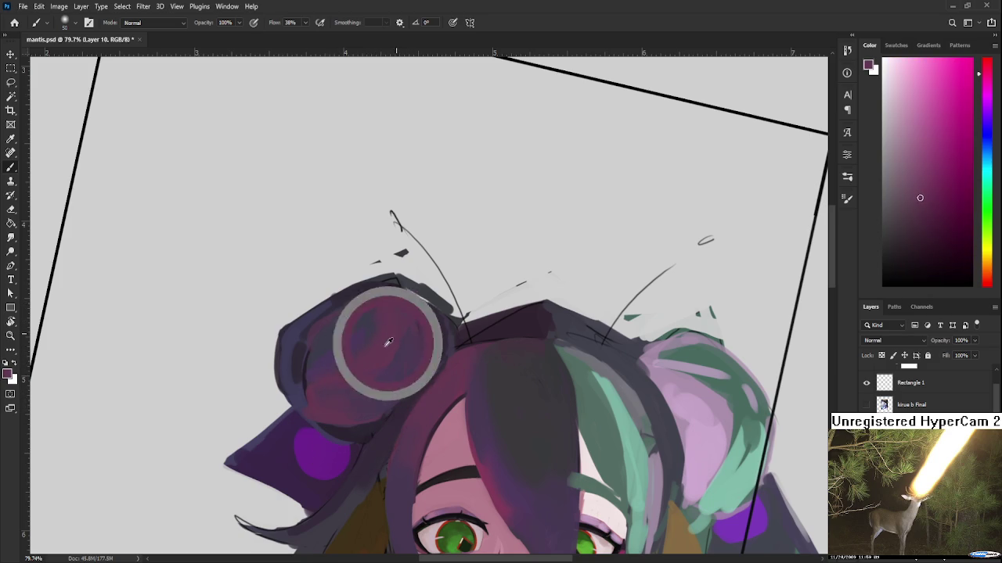
scroll(391, 321, down, 2)
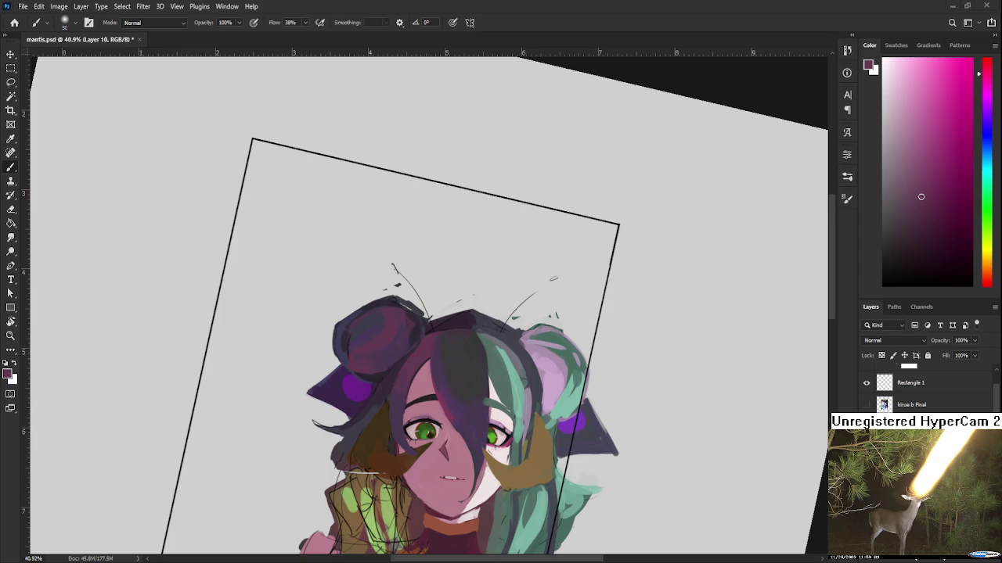
Sample the purple, dark purple and blue-purple tones from the hair
scroll(439, 395, up, 1)
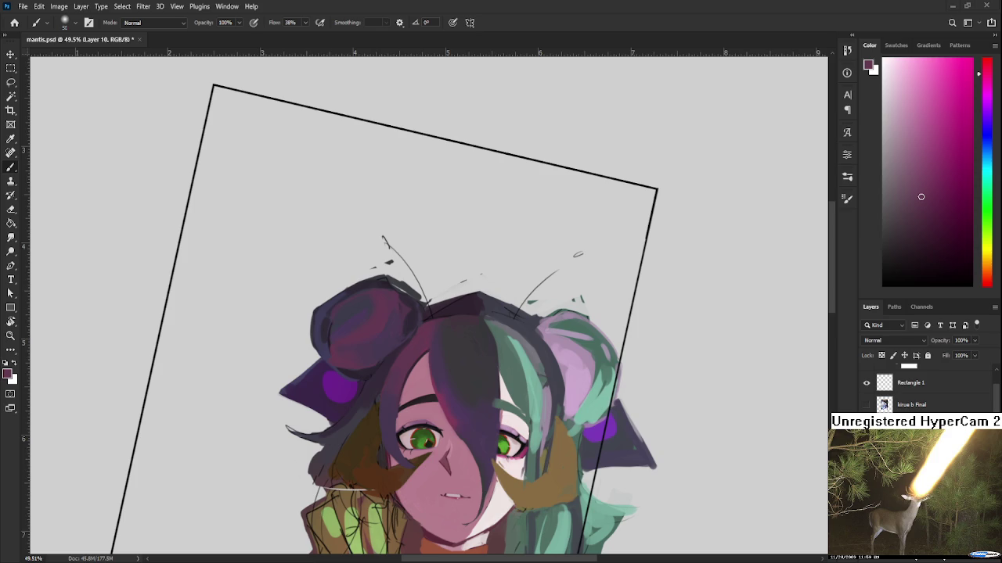
scroll(401, 381, down, 1)
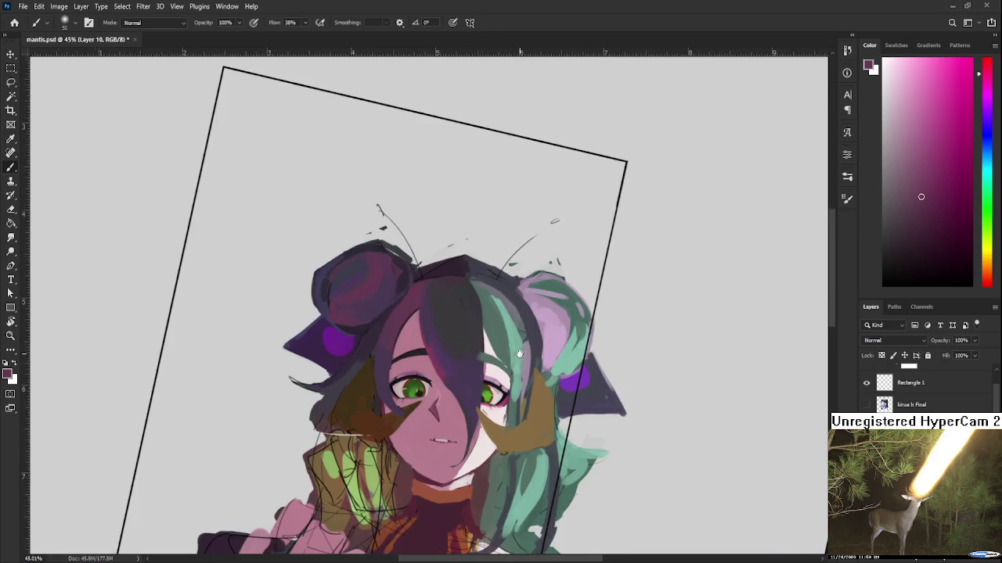
alt+click(372, 382)
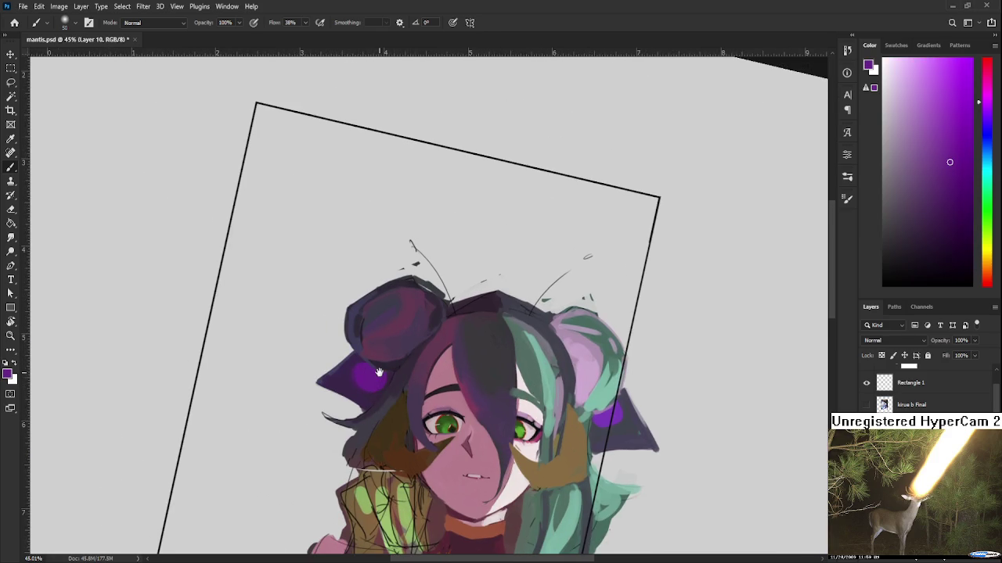
scroll(376, 381, up, 1)
alt+click(396, 346)
scroll(417, 353, right, 1)
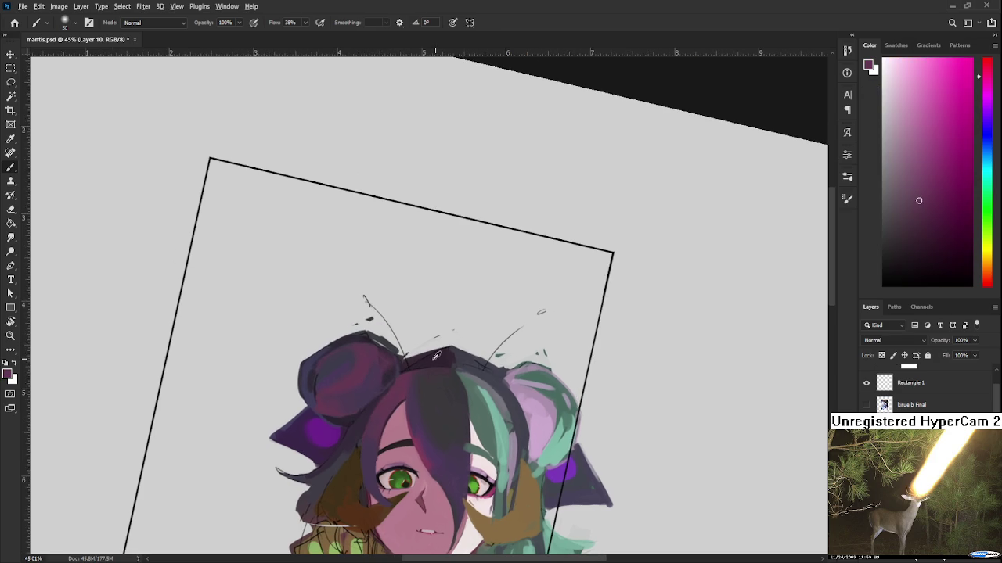
alt+click(455, 356)
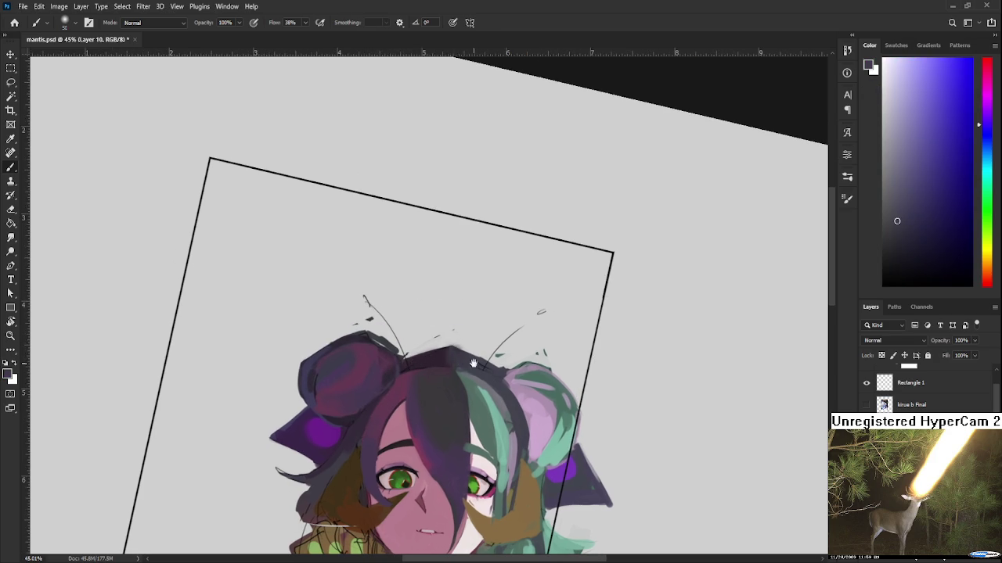
Sample teal, grey-blue and light pink-purple tones from the right side of the hair
scroll(423, 367, right, 2)
scroll(423, 368, down, 1)
scroll(423, 368, right, 1)
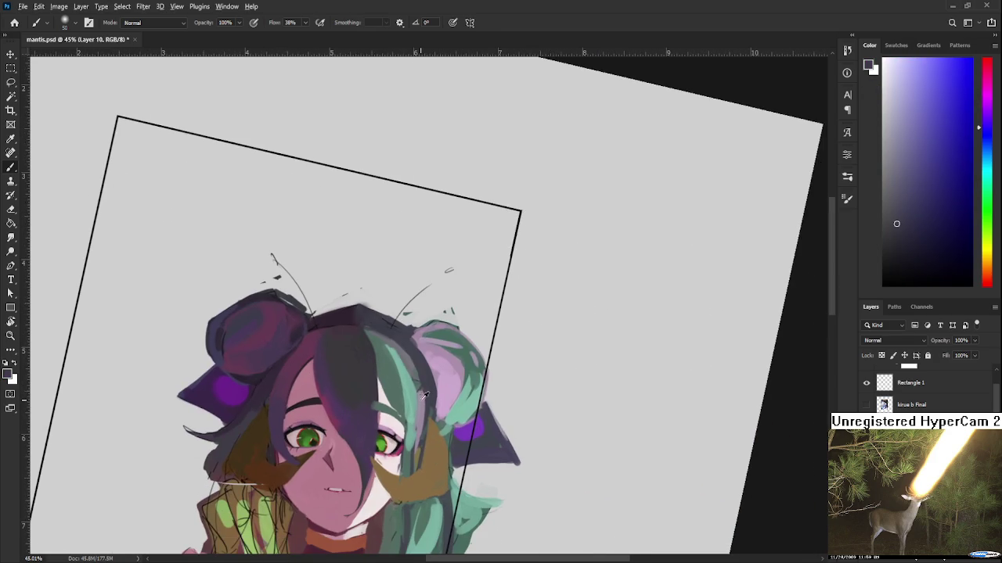
alt+click(393, 367)
alt+click(393, 356)
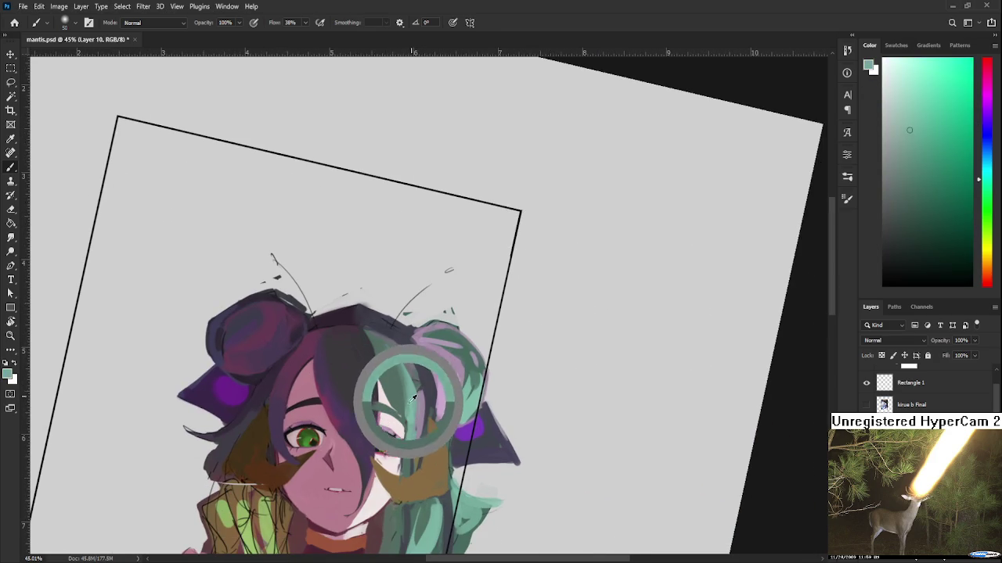
alt+click(389, 367)
alt+click(403, 361)
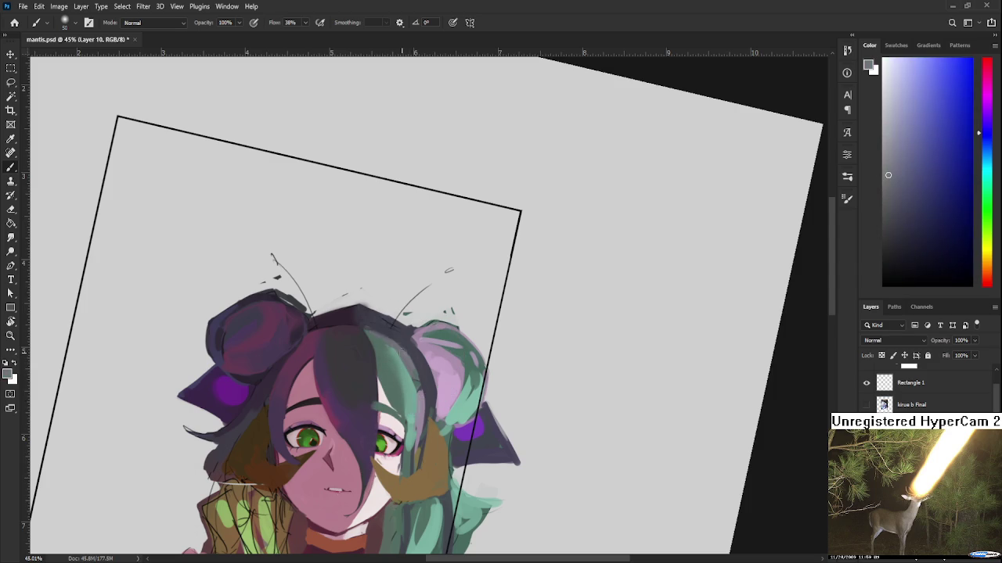
alt+click(430, 364)
alt+click(456, 361)
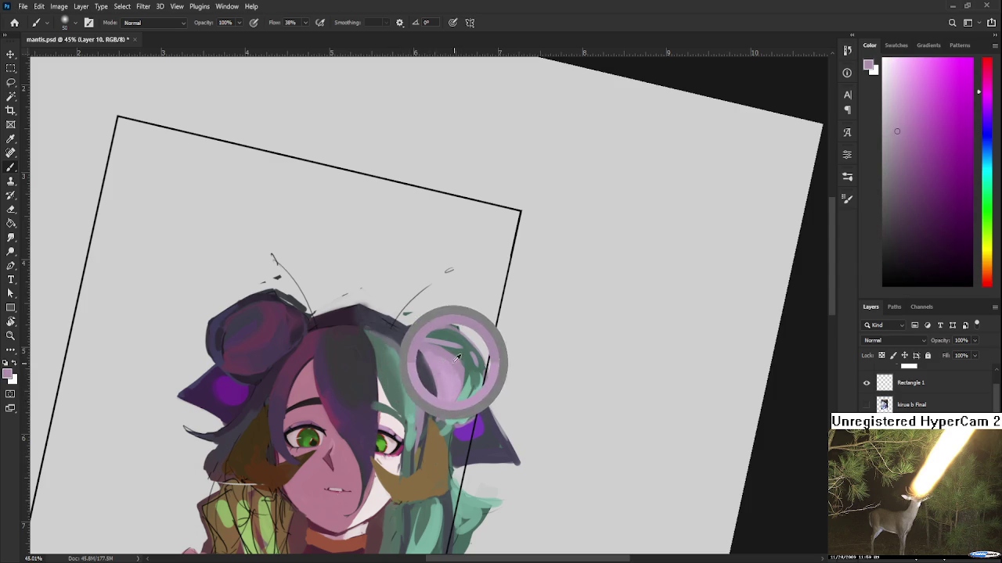
alt+click(467, 392)
Pick darker and lighter teals from the strands of the right hair bun
drag(465, 398, 422, 380)
alt+click(435, 367)
alt+click(430, 344)
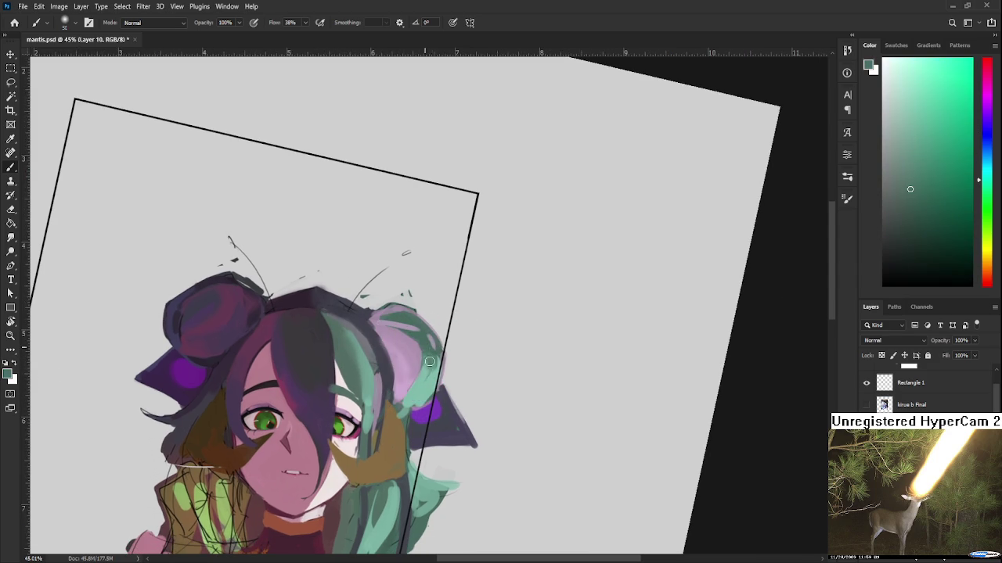
alt+click(430, 356)
alt+click(433, 374)
alt+click(403, 336)
alt+click(418, 365)
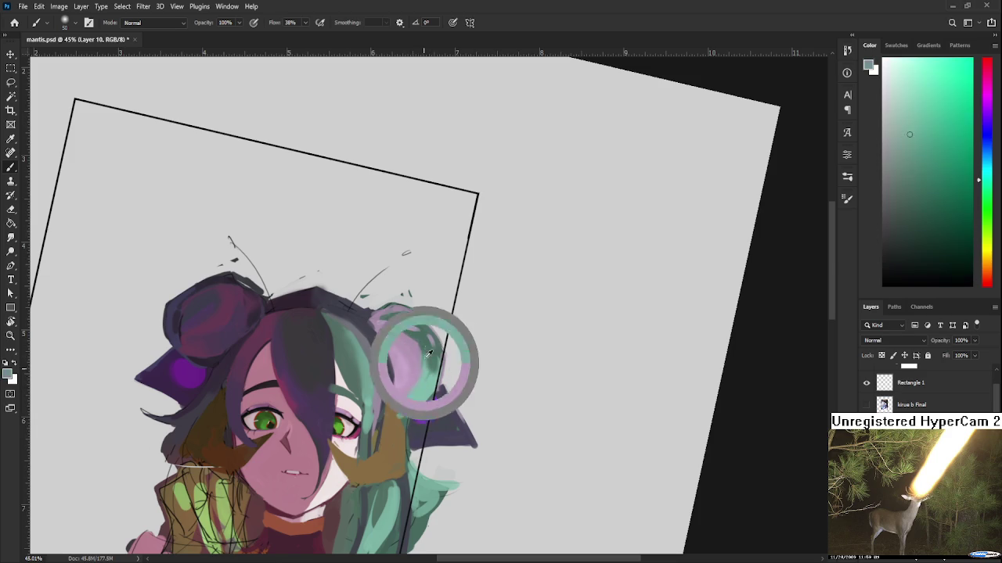
scroll(417, 340, up, 1)
alt+click(428, 355)
alt+click(431, 363)
alt+click(418, 357)
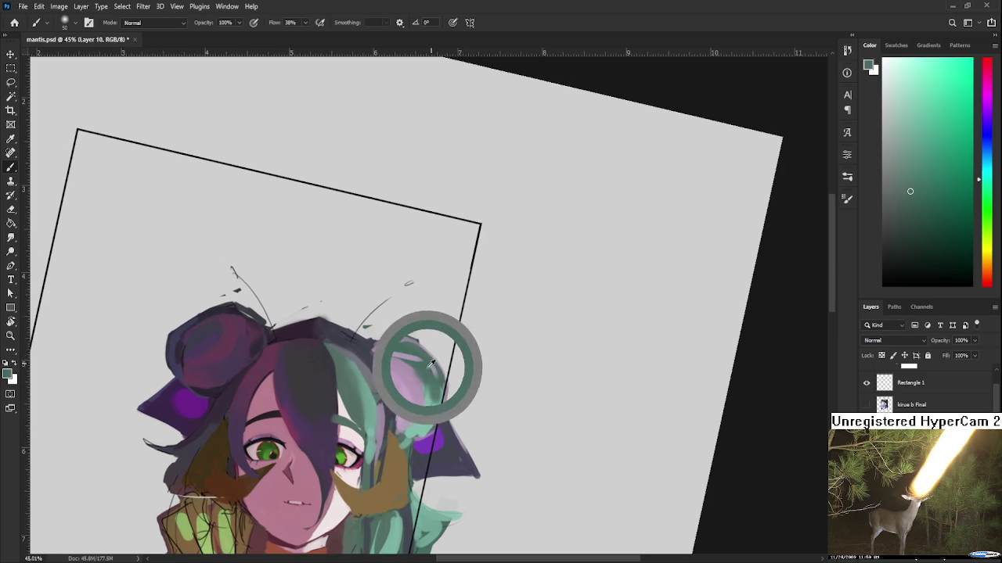
alt+click(422, 352)
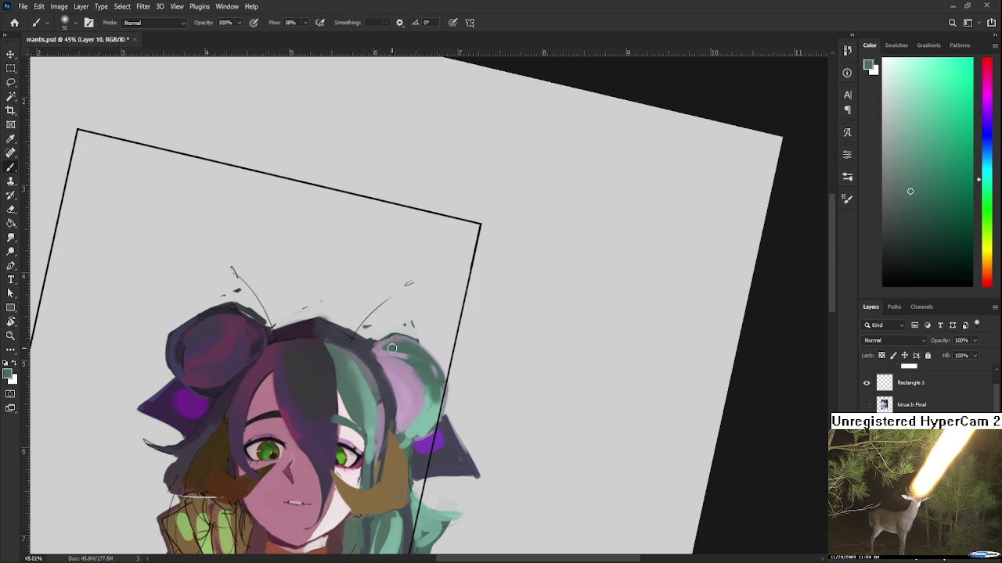
Alternate between the dark purple and teal hair colours around the face
scroll(423, 360, down, 1)
scroll(423, 363, down, 3)
scroll(415, 365, down, 2)
drag(415, 366, 405, 425)
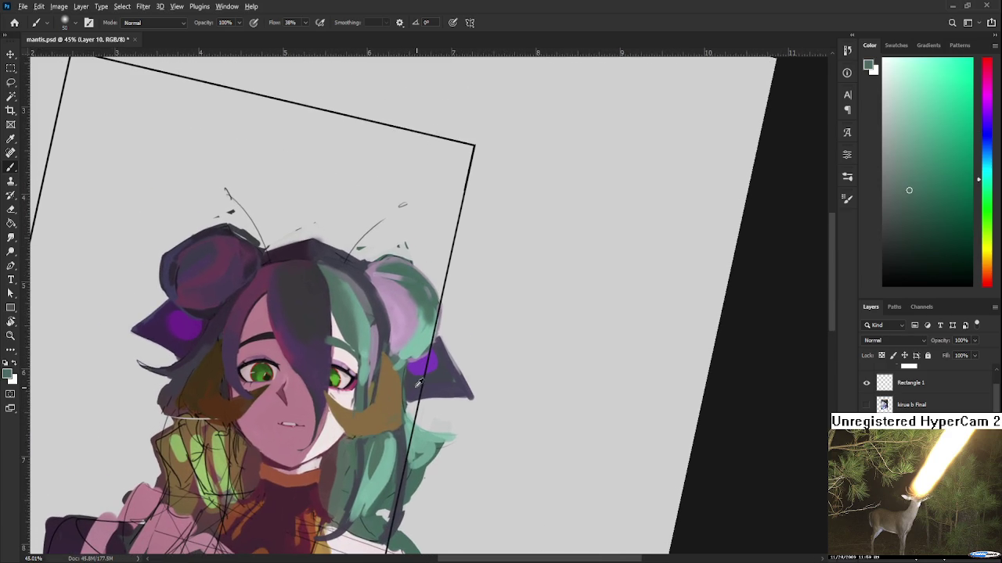
alt+click(435, 391)
alt+click(438, 384)
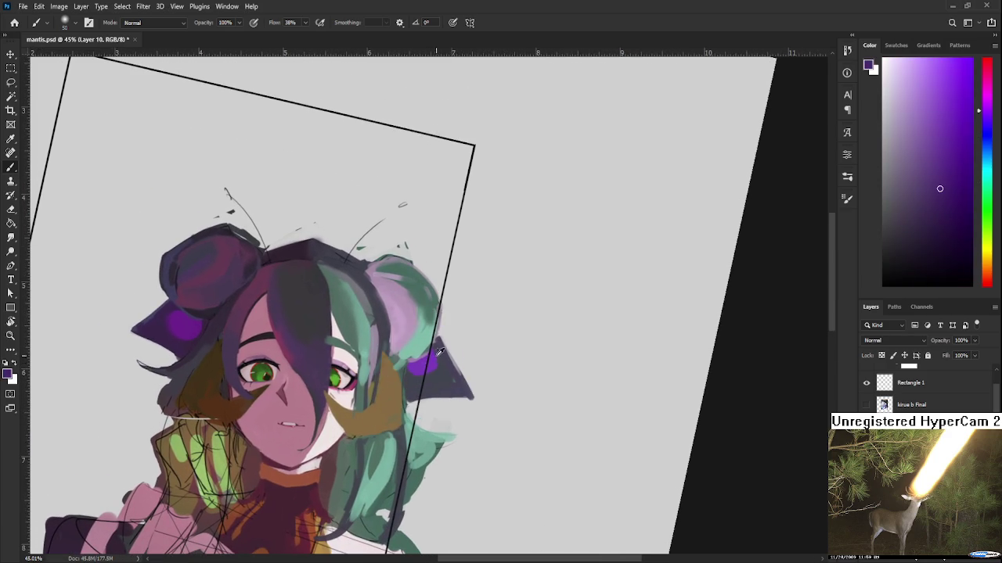
alt+click(409, 349)
alt+click(418, 364)
alt+click(425, 331)
Work the brown-orange strand past the right eye, resampling teal and the pink skin tone
drag(406, 370, 422, 305)
alt+click(410, 311)
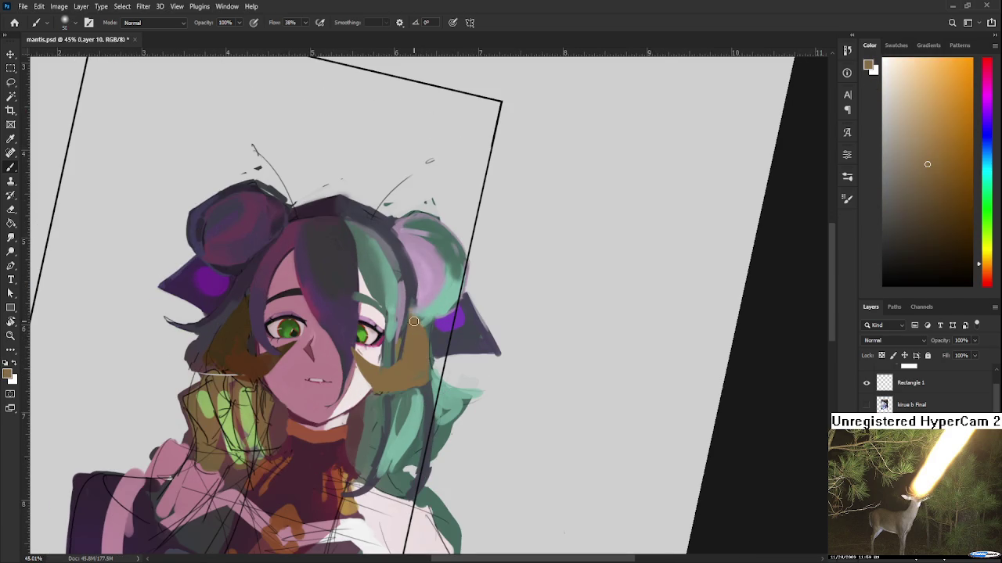
drag(412, 385, 393, 371)
alt+click(382, 384)
alt+click(380, 368)
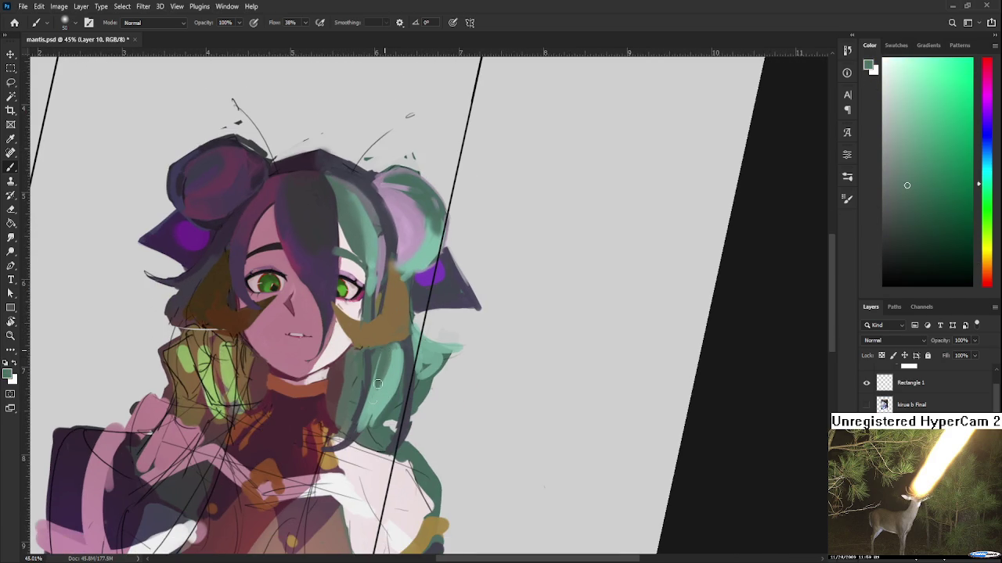
alt+click(376, 391)
alt+click(468, 343)
scroll(468, 343, down, 2)
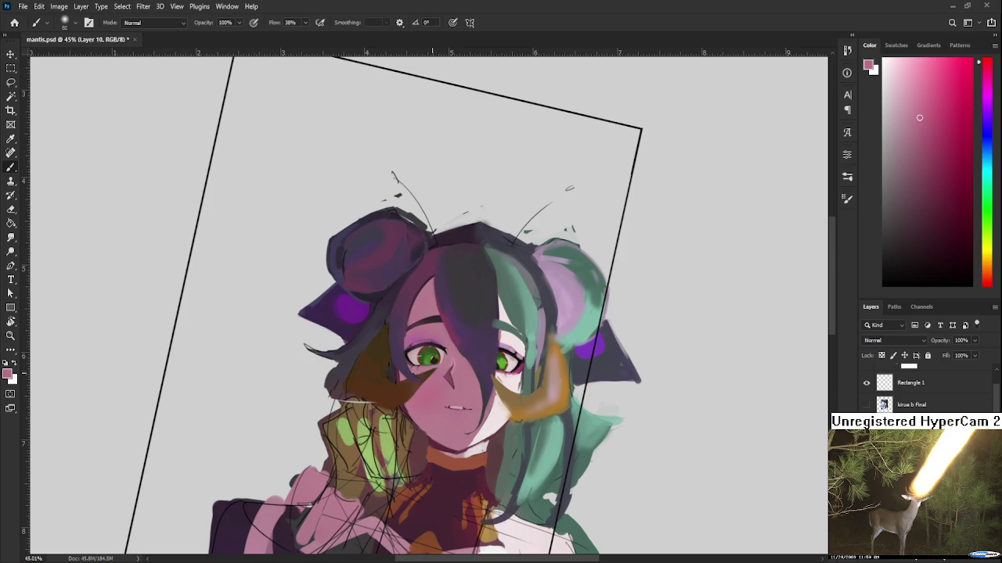
Zoom into the face and rotate the canvas view back upright to 0°
scroll(468, 343, down, 2)
scroll(467, 343, down, 2)
scroll(468, 343, up, 3)
scroll(468, 343, up, 3)
scroll(468, 343, up, 2)
key(r)
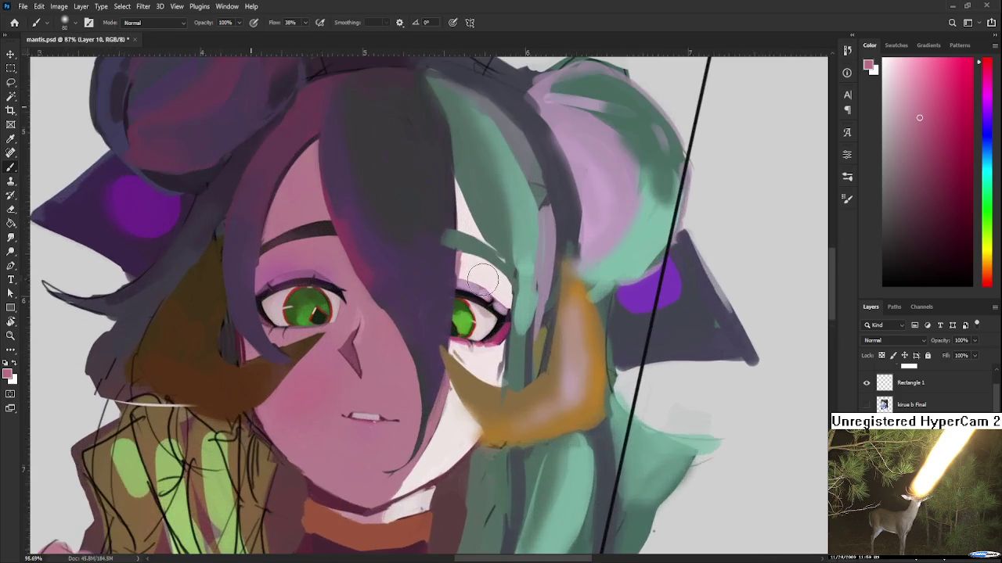
drag(501, 335, 442, 346)
Return to the Brush and sample white from the right side of the face
key(b)
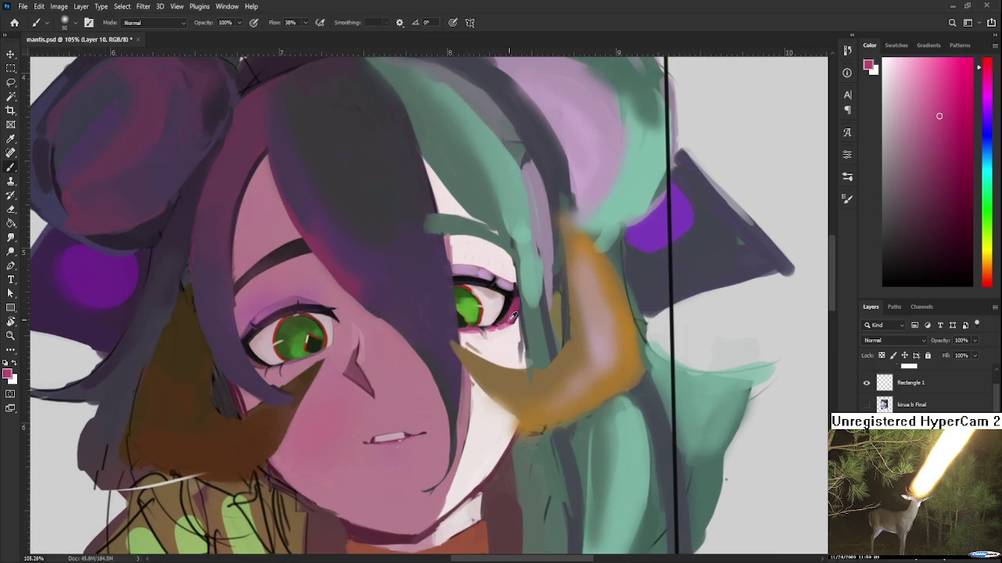
scroll(412, 413, up, 1)
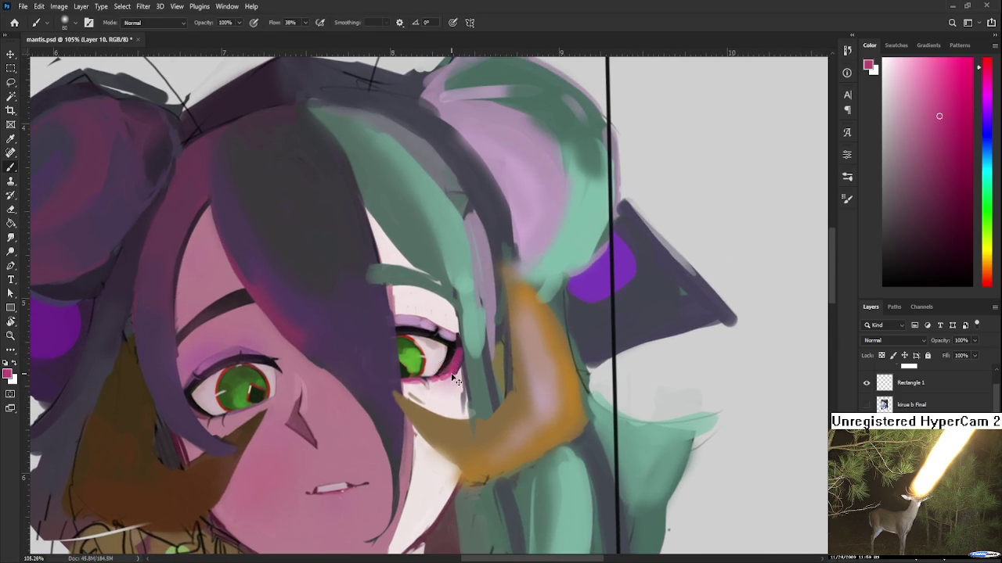
mouse_move(460, 377)
mouse_down()
mouse_move(505, 379)
mouse_move(487, 346)
mouse_up()
alt+click(469, 443)
drag(480, 450, 536, 400)
scroll(536, 399, down, 3)
scroll(548, 391, down, 2)
scroll(609, 368, up, 1)
scroll(612, 357, down, 3)
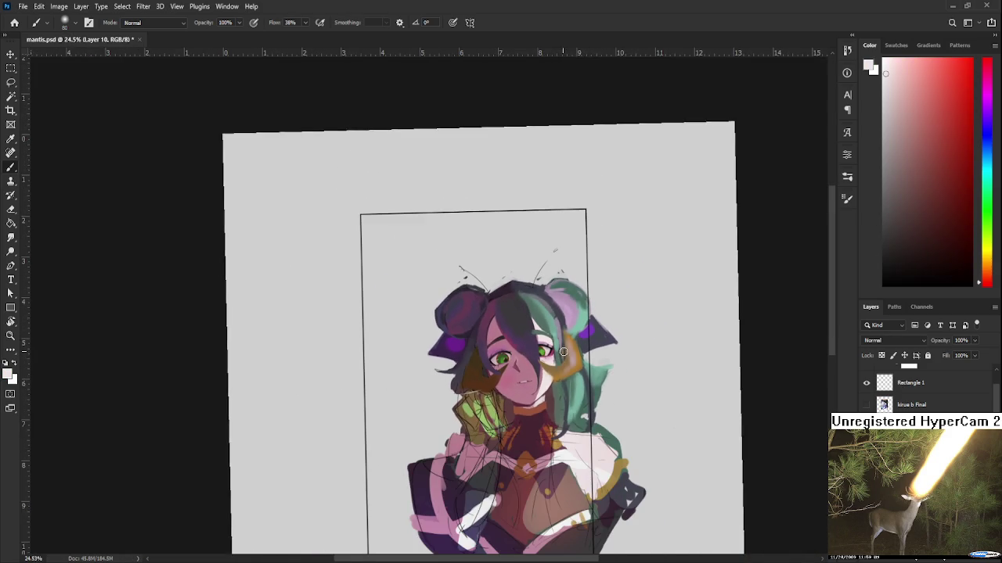
Lasso the patch beside the left ear, fill it, and deselect
key(r)
scroll(532, 360, up, 1)
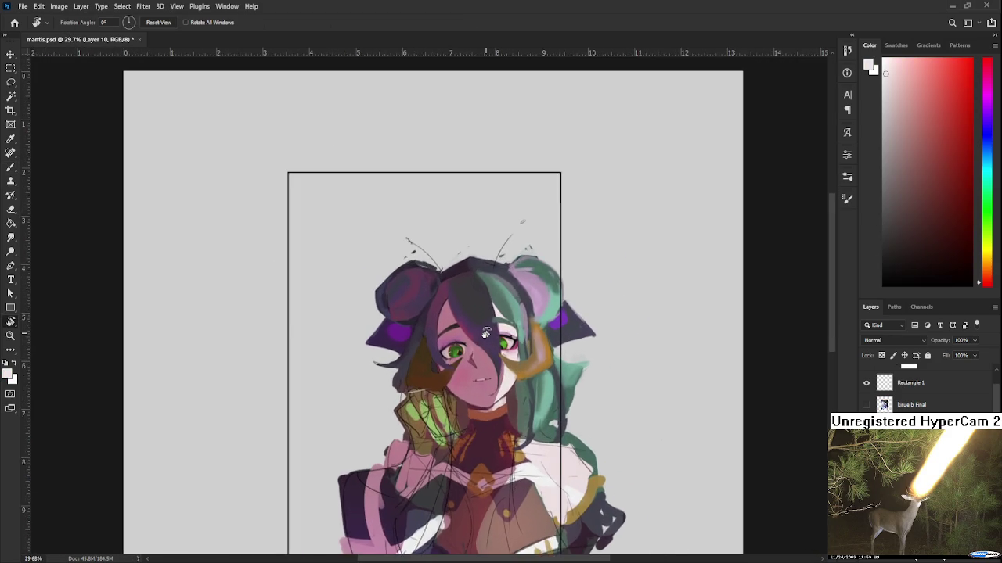
scroll(486, 333, up, 2)
key(l)
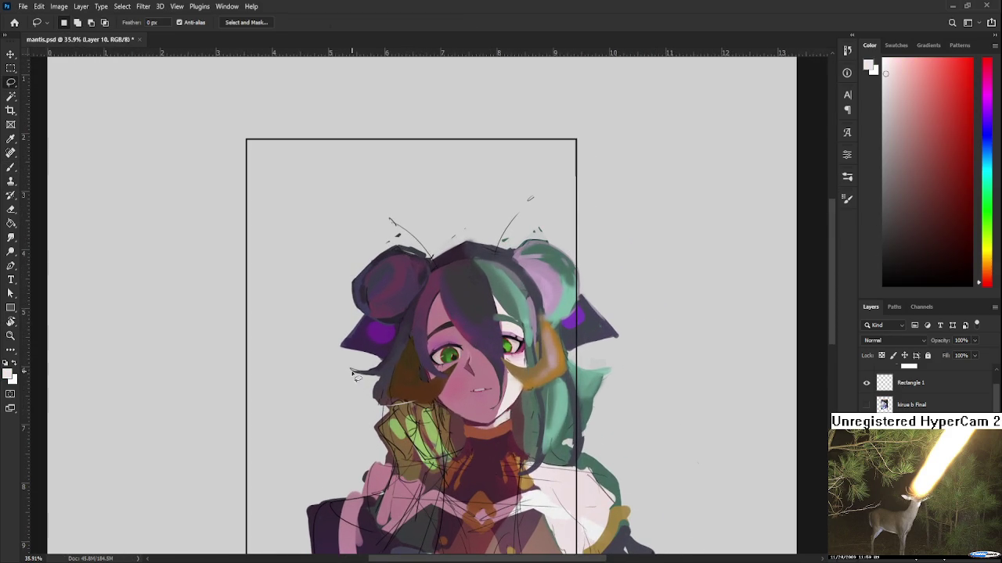
drag(326, 339, 384, 361)
key(alt+BackSpace)
key(ctrl+d)
On Layer 9, lasso the thin strand across the left ear, then return to Layer 10
key(alt+bracketleft)
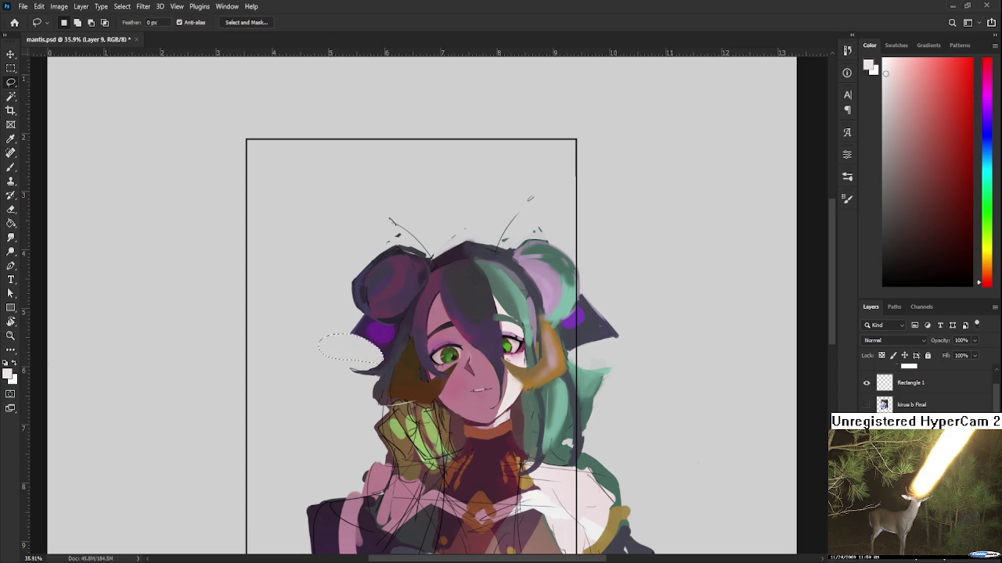
alt+scroll(550, 416, down, 3)
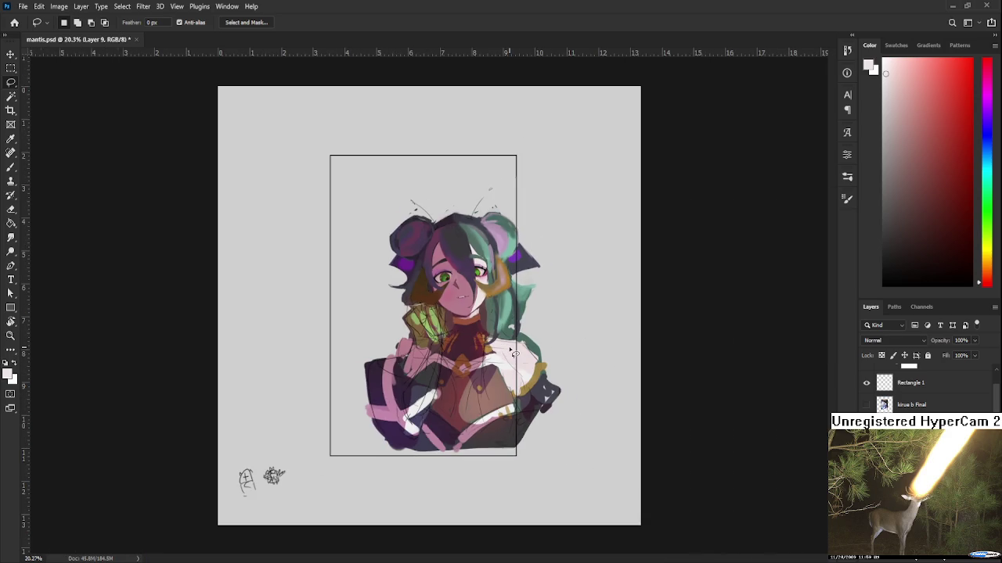
alt+scroll(417, 239, up, 2)
alt+scroll(417, 239, up, 2)
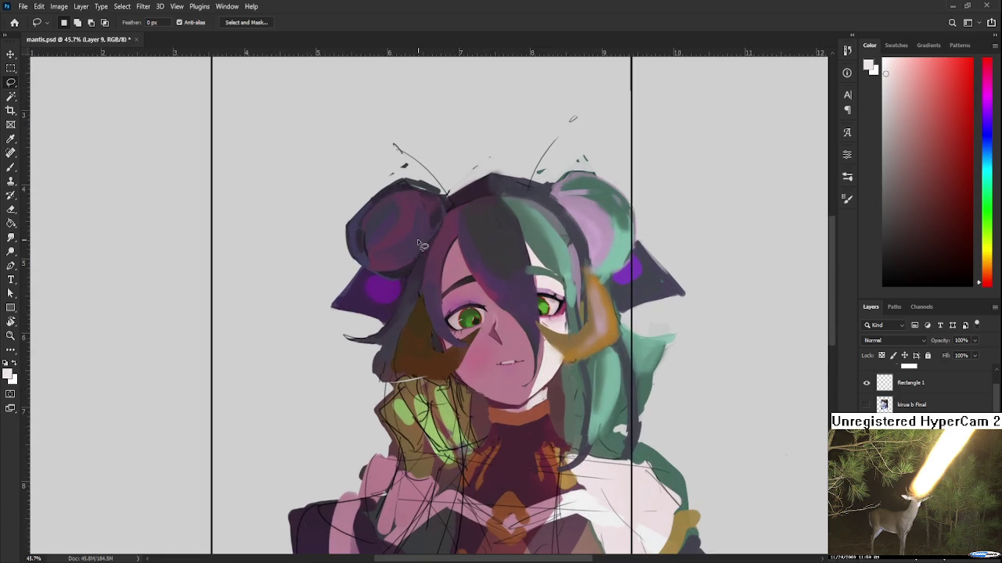
drag(327, 304, 278, 300)
key(ctrl+shift+alt+n)
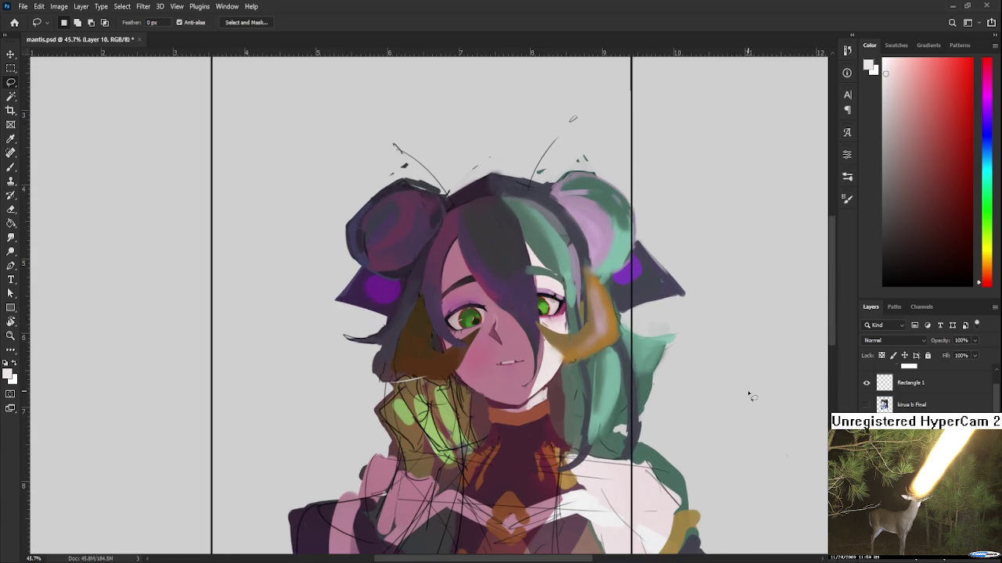
alt+scroll(744, 384, down, 2)
alt+scroll(736, 380, down, 2)
alt+scroll(642, 404, up, 1)
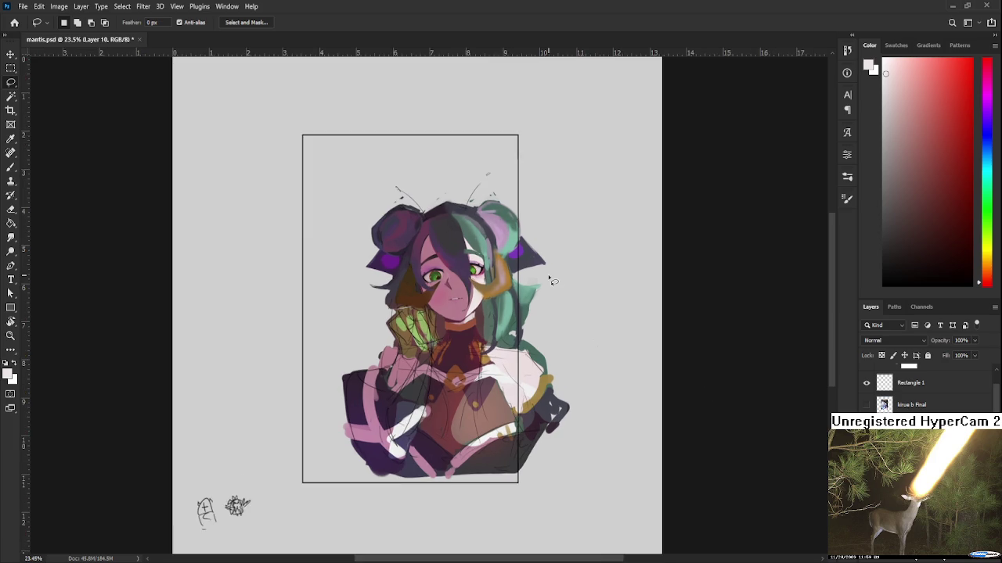
alt+scroll(579, 352, up, 2)
alt+scroll(515, 295, up, 1)
alt+scroll(483, 301, up, 2)
alt+scroll(483, 301, down, 1)
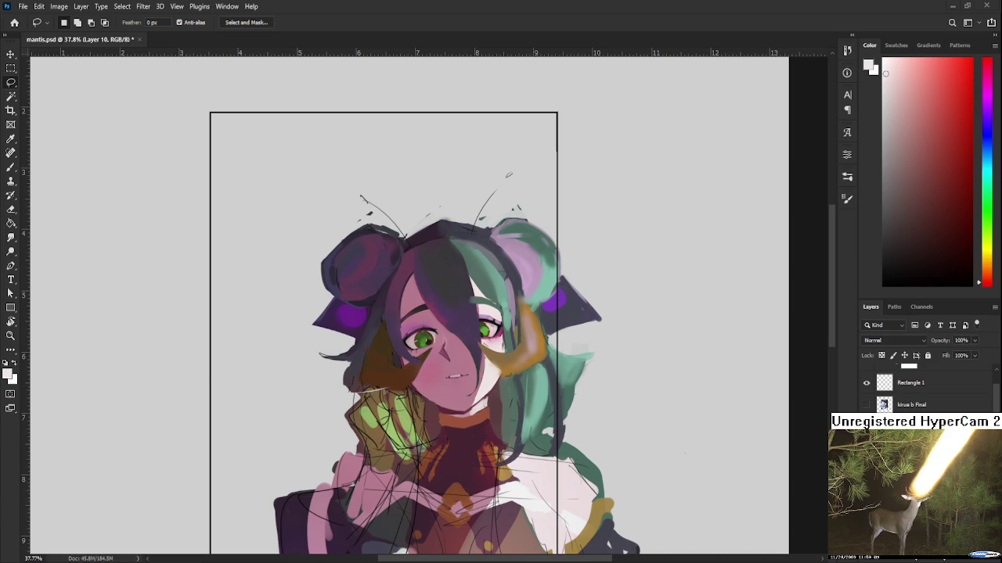
Zoom to the left eye and repaint part of the iris with its sampled green
scroll(446, 387, up, 2)
scroll(438, 399, up, 2)
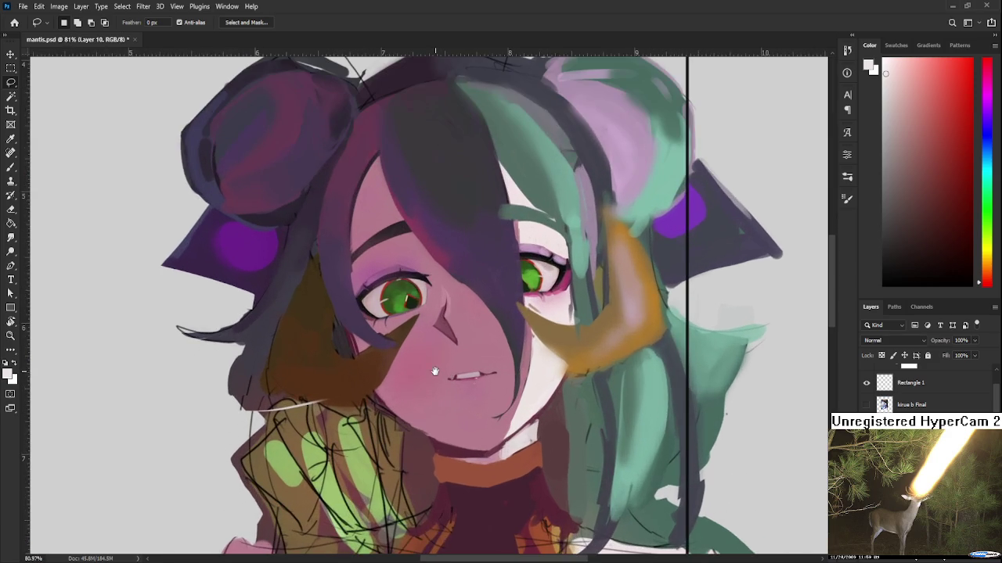
scroll(427, 418, up, 1)
scroll(397, 378, up, 2)
scroll(313, 368, up, 2)
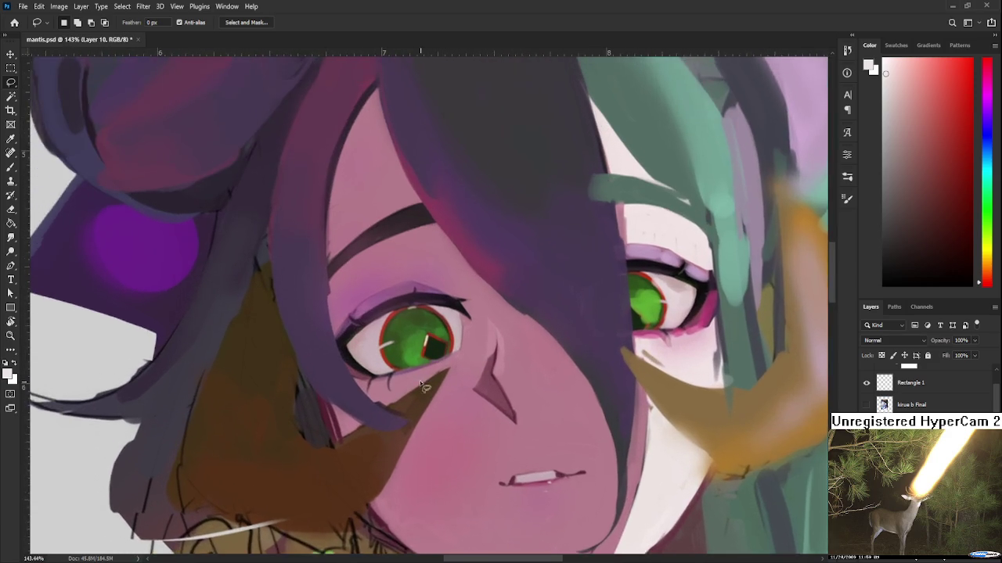
scroll(208, 346, up, 1)
scroll(392, 314, up, 1)
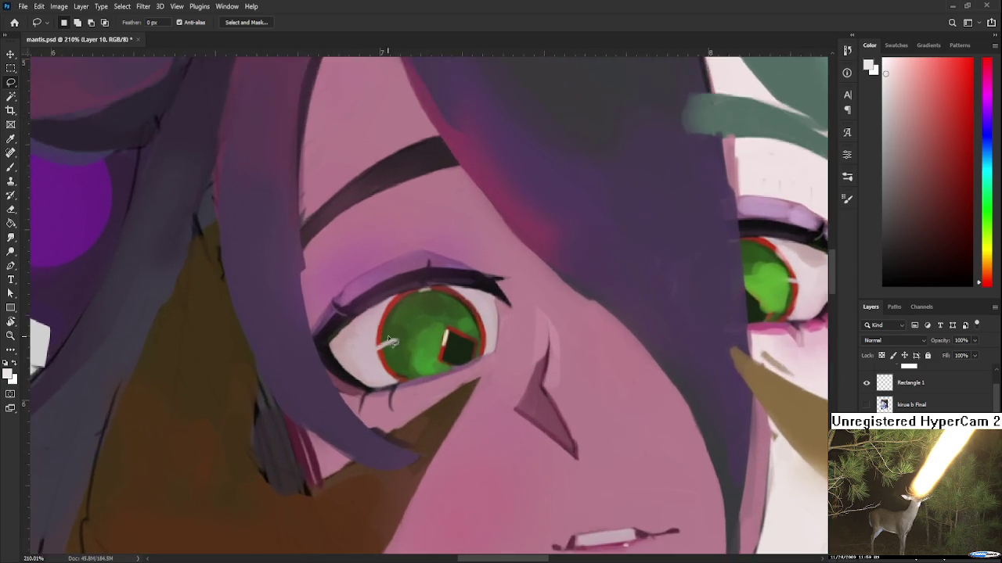
scroll(399, 321, up, 1)
key(b)
alt+click(408, 338)
mouse_move(425, 331)
mouse_down()
mouse_move(447, 358)
mouse_move(391, 377)
mouse_up()
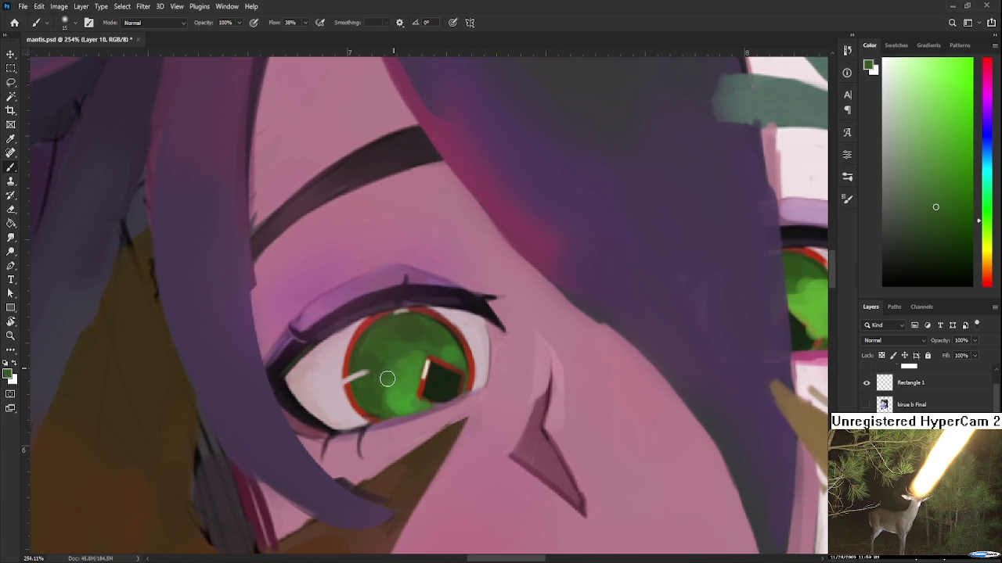
Sample lighter, darker and mid greens from the iris for shading
alt+click(402, 377)
alt+click(398, 374)
alt+click(385, 350)
alt+click(403, 344)
alt+click(429, 343)
alt+click(426, 345)
alt+click(415, 329)
alt+click(436, 339)
Sample the red iris rim, then settle on deeper greens for the iris shading
alt+click(358, 332)
alt+click(391, 395)
alt+click(378, 386)
alt+click(402, 393)
alt+click(411, 393)
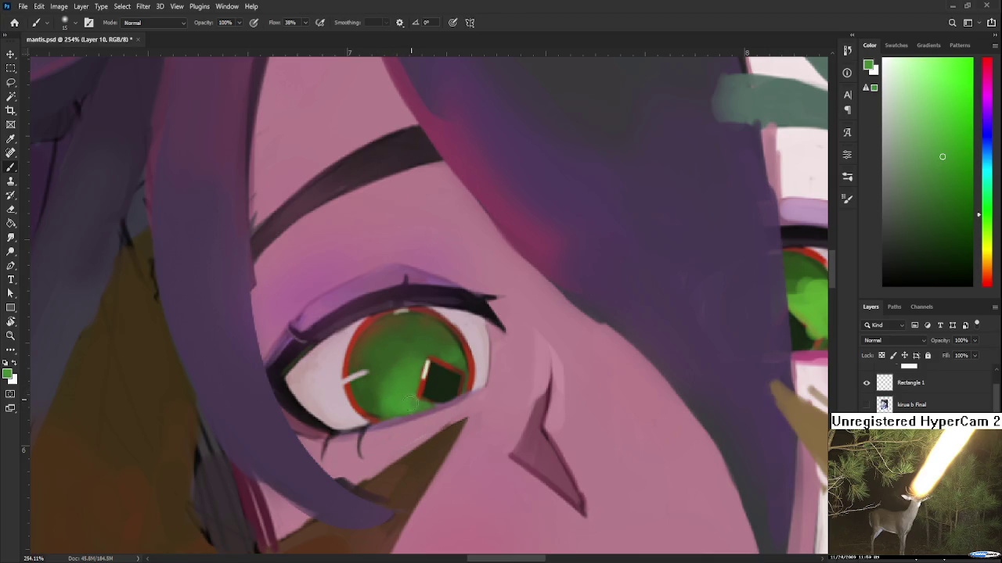
alt+click(380, 395)
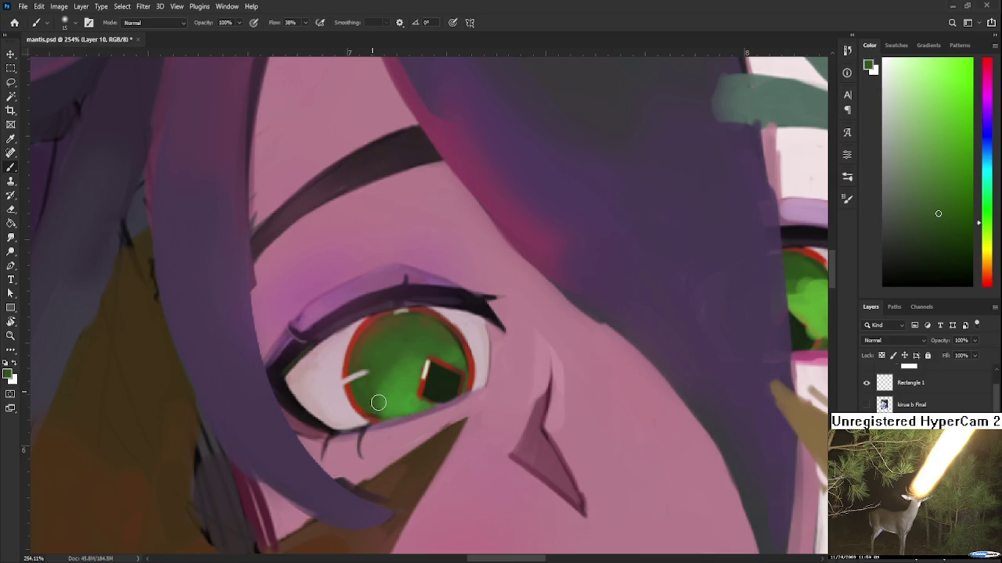
alt+click(402, 402)
alt+click(391, 381)
alt+click(405, 367)
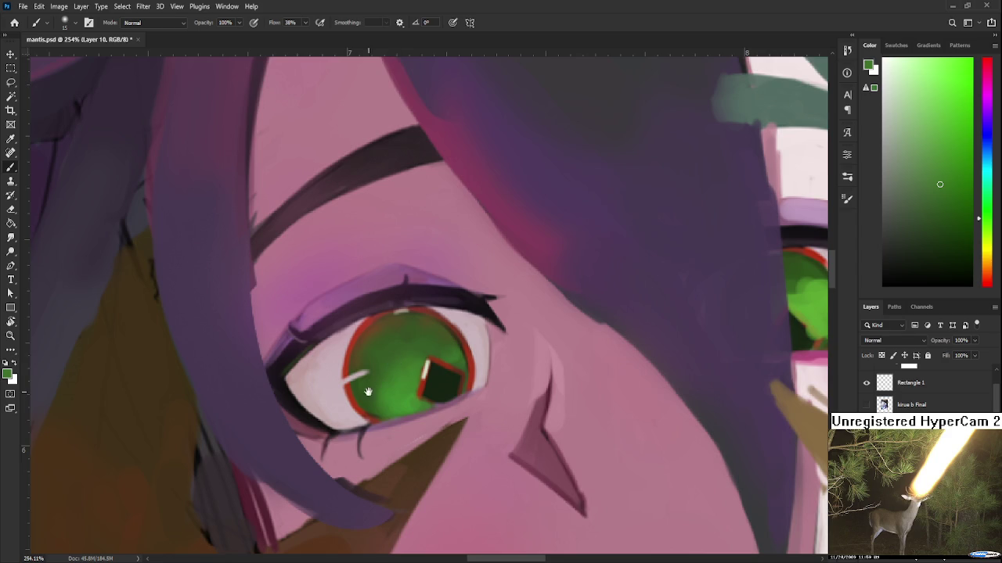
Centre the eye and sample lighter and darker greens from the iris around the pupil
drag(385, 384, 393, 362)
alt+click(385, 361)
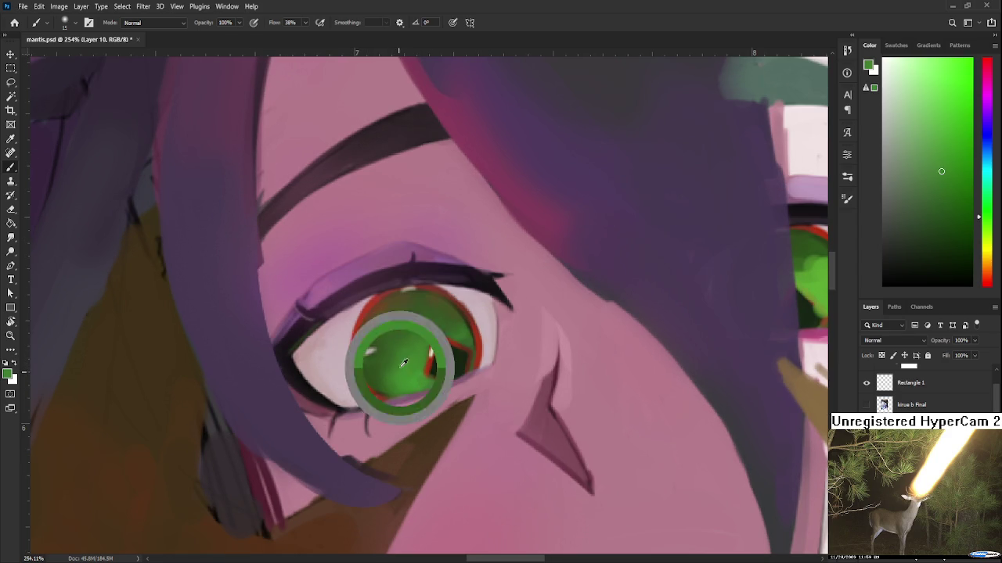
alt+click(399, 349)
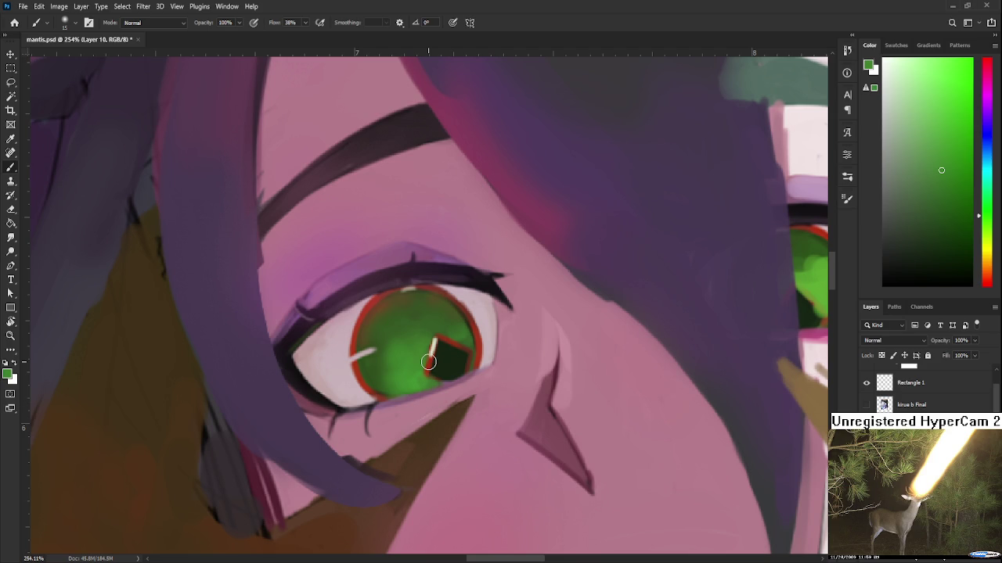
drag(446, 350, 392, 403)
alt+click(340, 385)
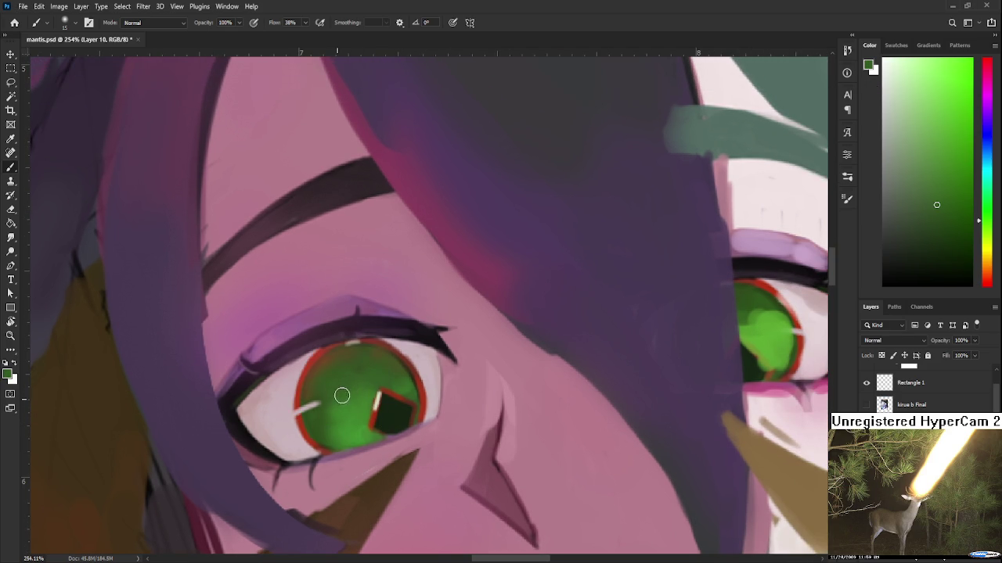
alt+click(340, 389)
alt+click(364, 394)
alt+click(368, 384)
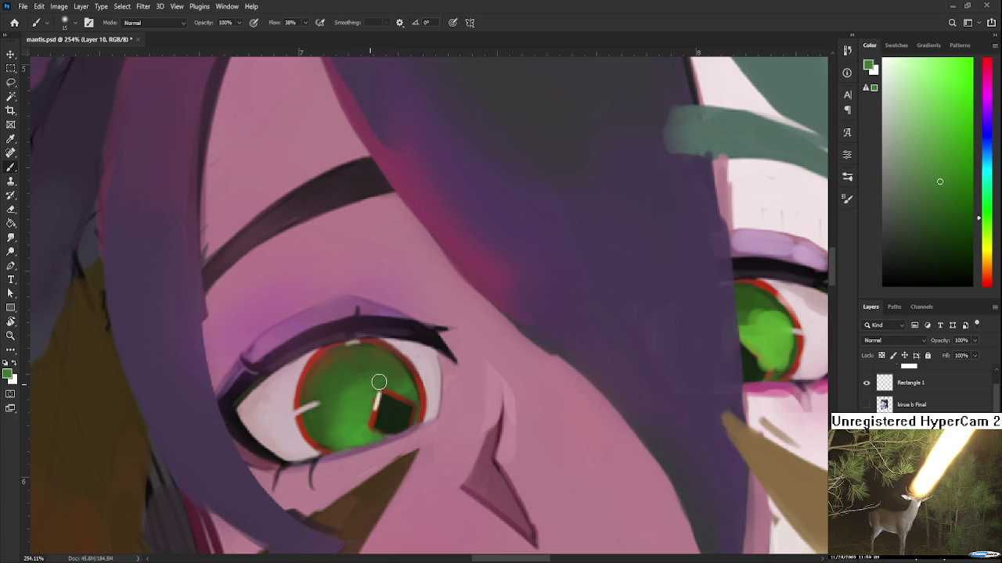
alt+click(367, 386)
Fine-tune the iris green and brush a soft lighter-green stroke across the lower iris
alt+click(381, 375)
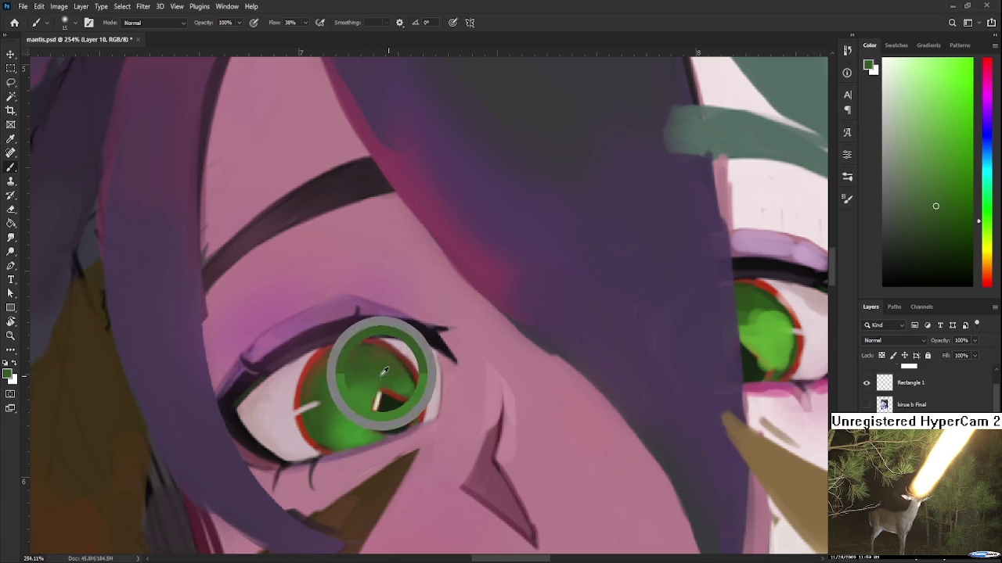
alt+click(396, 381)
alt+click(403, 386)
alt+click(406, 391)
alt+click(365, 391)
alt+click(349, 381)
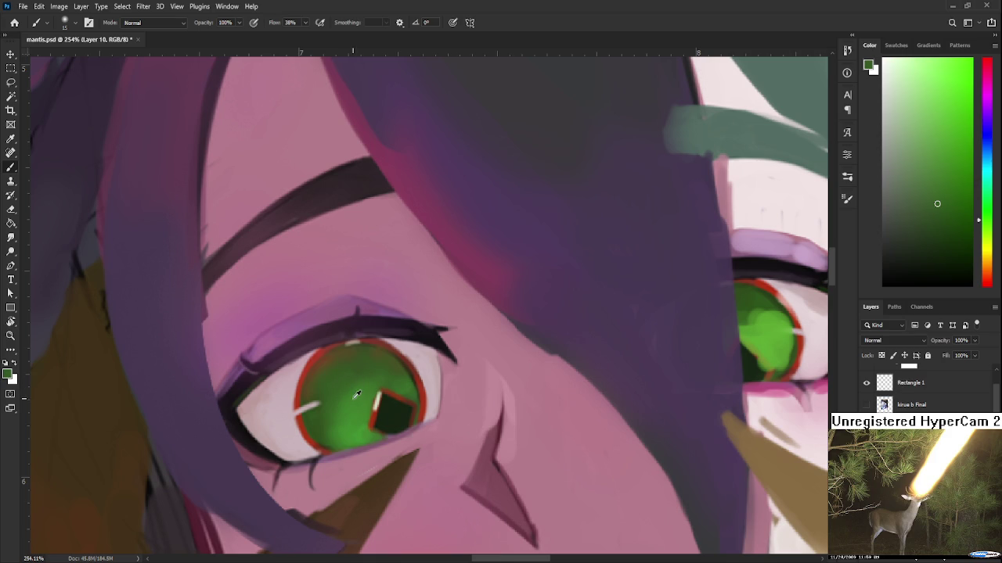
alt+click(333, 427)
drag(333, 428, 383, 407)
scroll(382, 407, down, 5)
Sample a darker iris green and several pale pinks from around the eye
scroll(380, 391, up, 4)
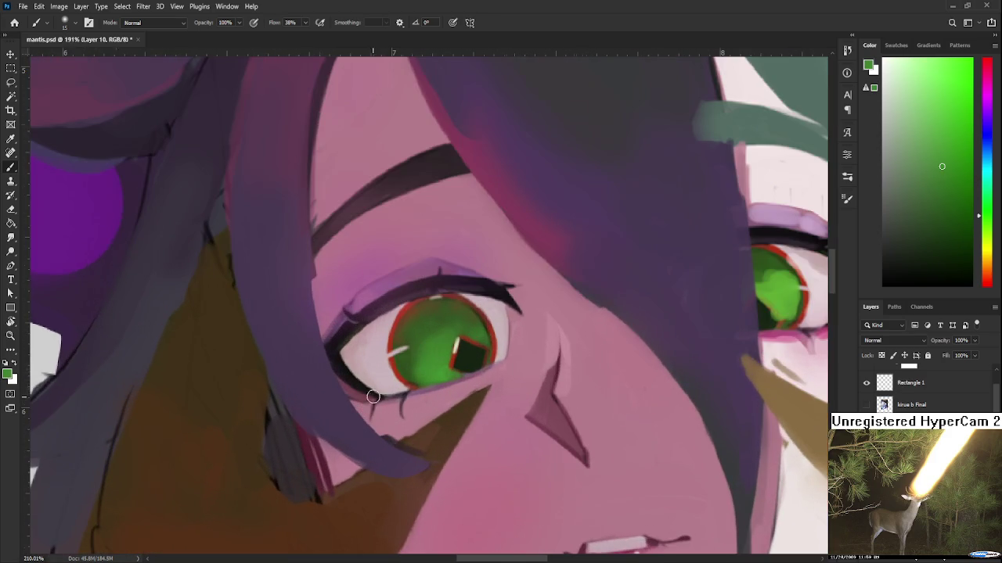
drag(380, 390, 310, 428)
alt+click(337, 398)
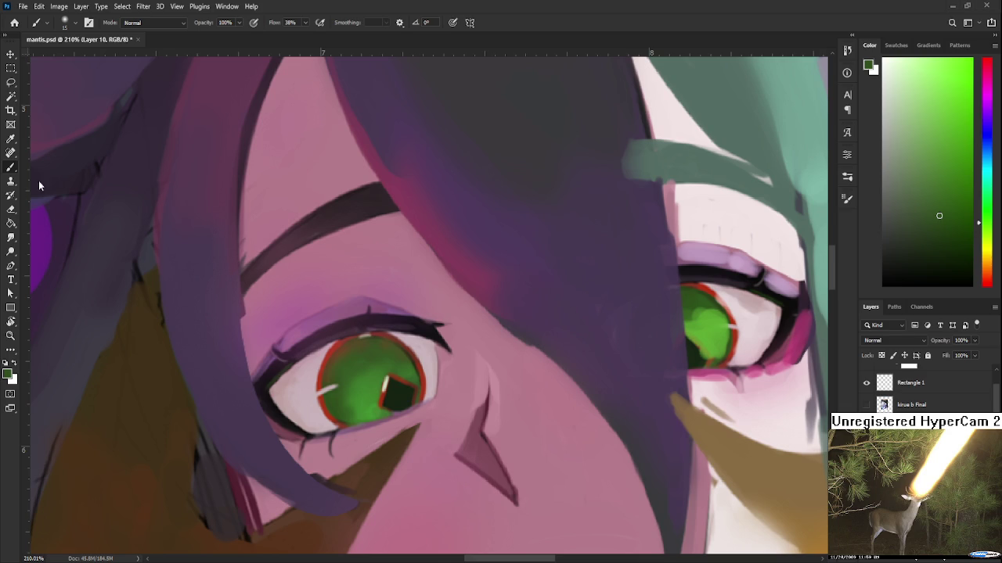
drag(410, 385, 449, 394)
alt+click(344, 407)
alt+click(327, 391)
alt+click(356, 396)
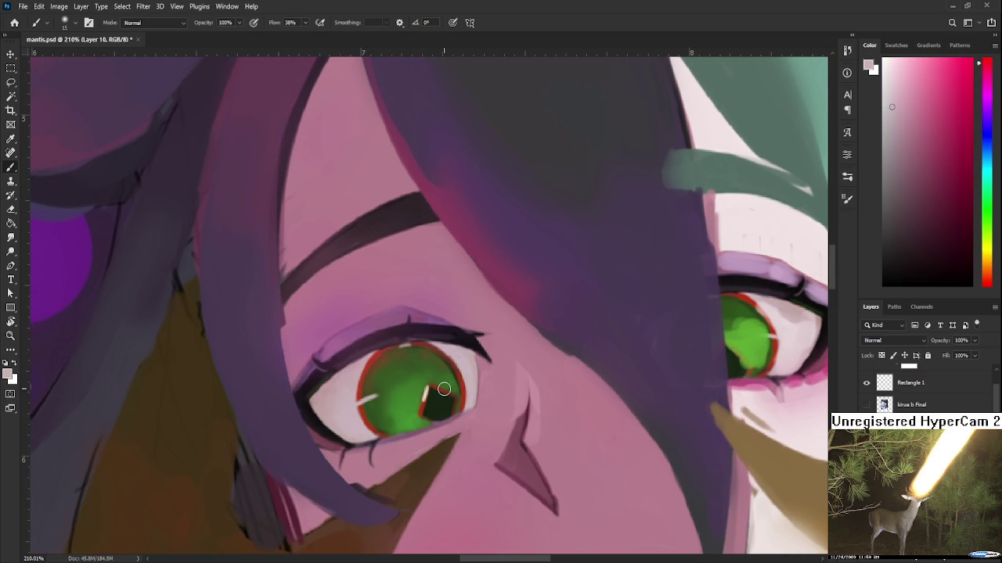
Enlarge the brush to size 25 and sample darker greens from the iris
key(bracketright)
scroll(397, 414, up, 3)
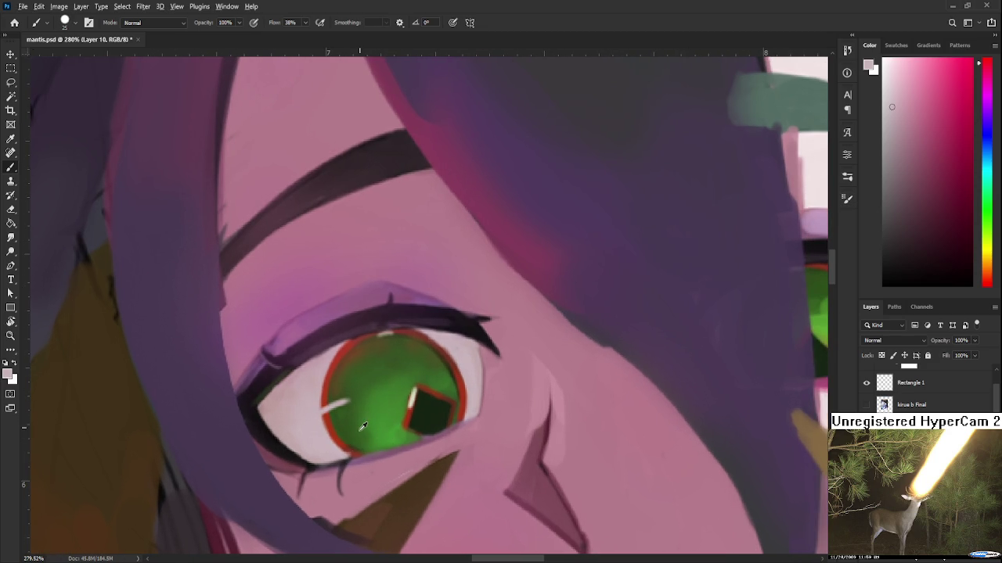
alt+click(362, 426)
alt+click(359, 410)
alt+click(382, 430)
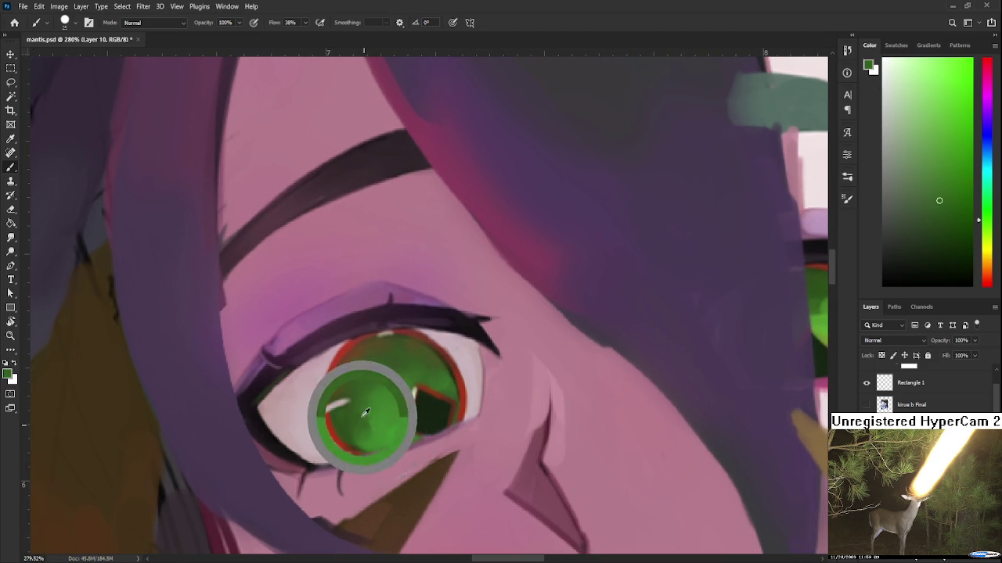
alt+click(391, 403)
alt+click(395, 388)
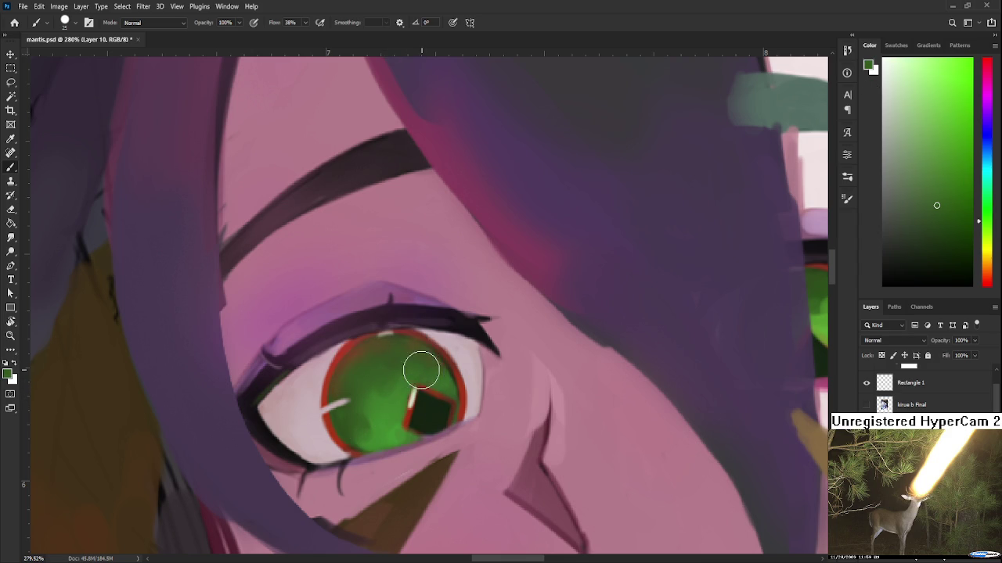
Undo the green over the pupil's top, shrink the brush, and line the lower-left iris edge red
key(ctrl+z)
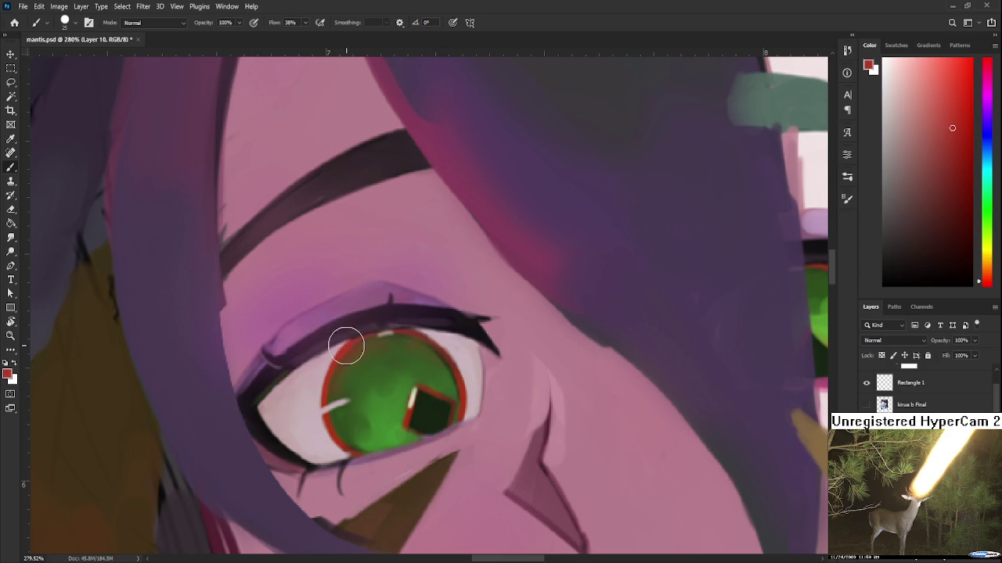
key(bracketleft)
key(bracketleft)
key(bracketleft)
alt+click(334, 392)
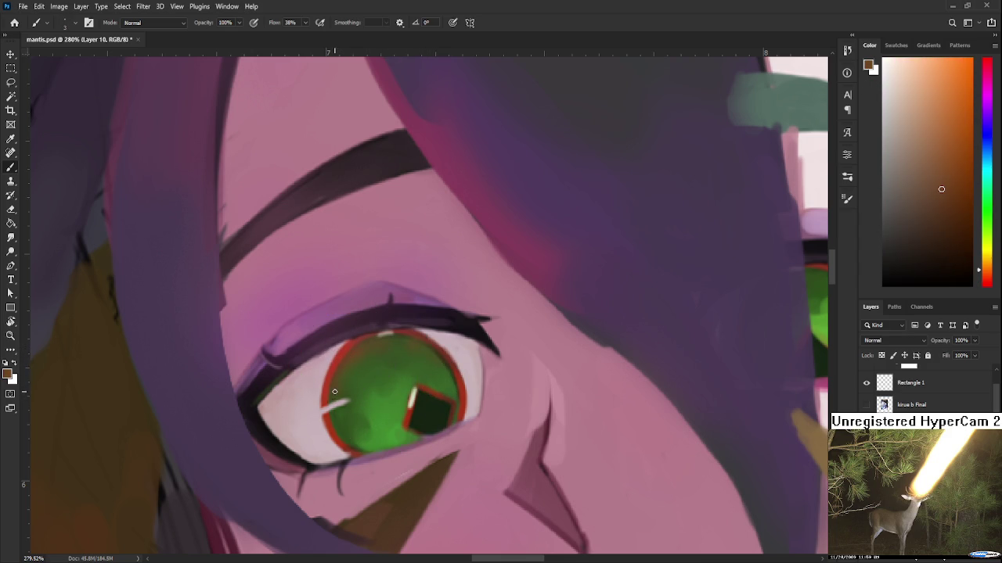
alt+click(338, 347)
alt+click(326, 415)
alt+click(331, 426)
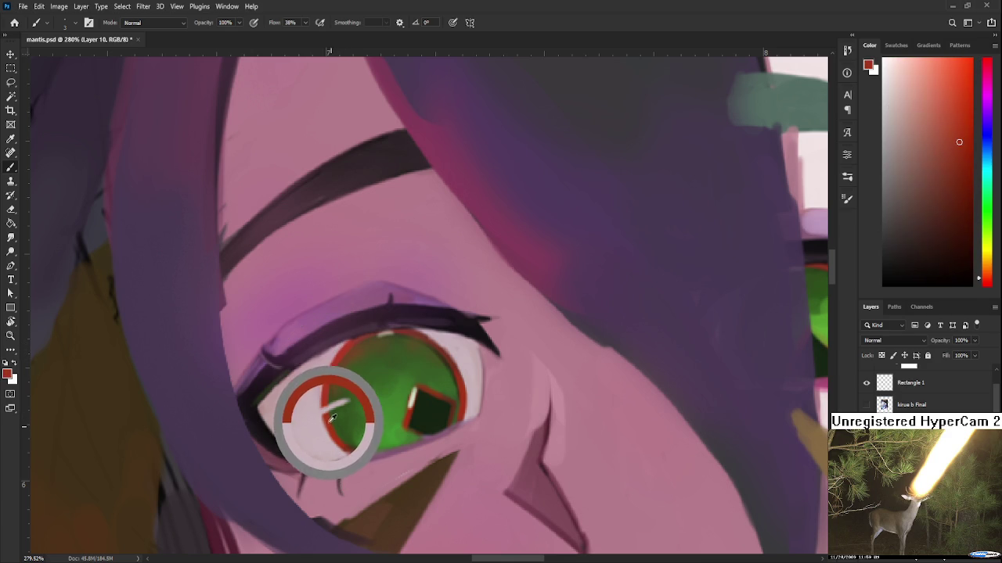
drag(328, 417, 335, 433)
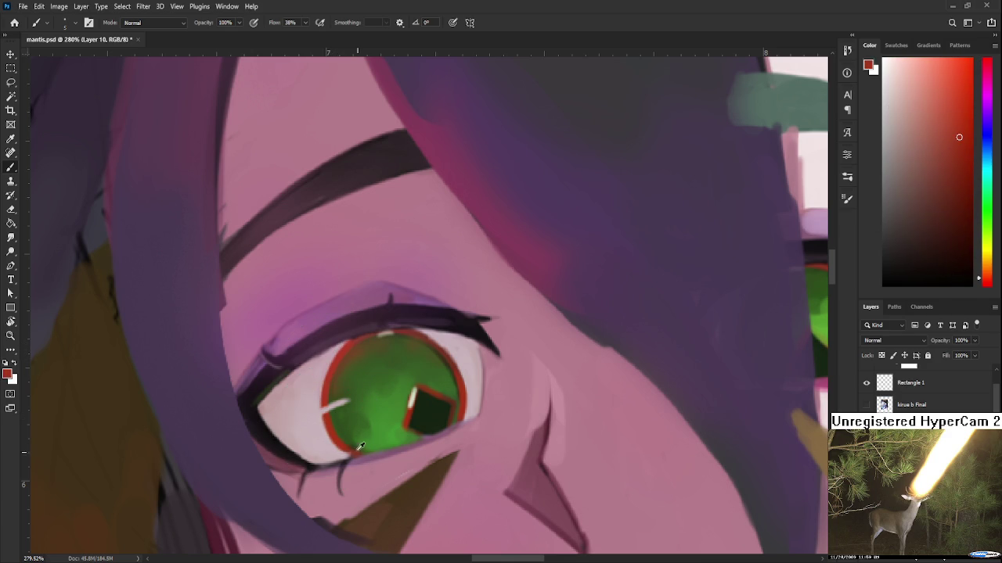
Outline the dark pupil's left and bottom edges with red from the iris rim
alt+click(351, 442)
alt+click(369, 444)
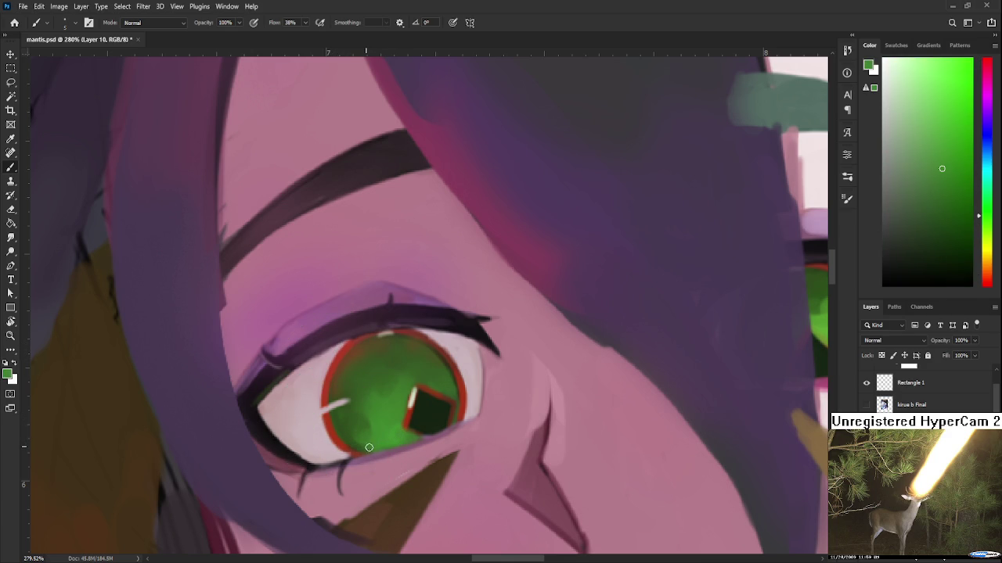
drag(367, 447, 297, 479)
alt+click(338, 429)
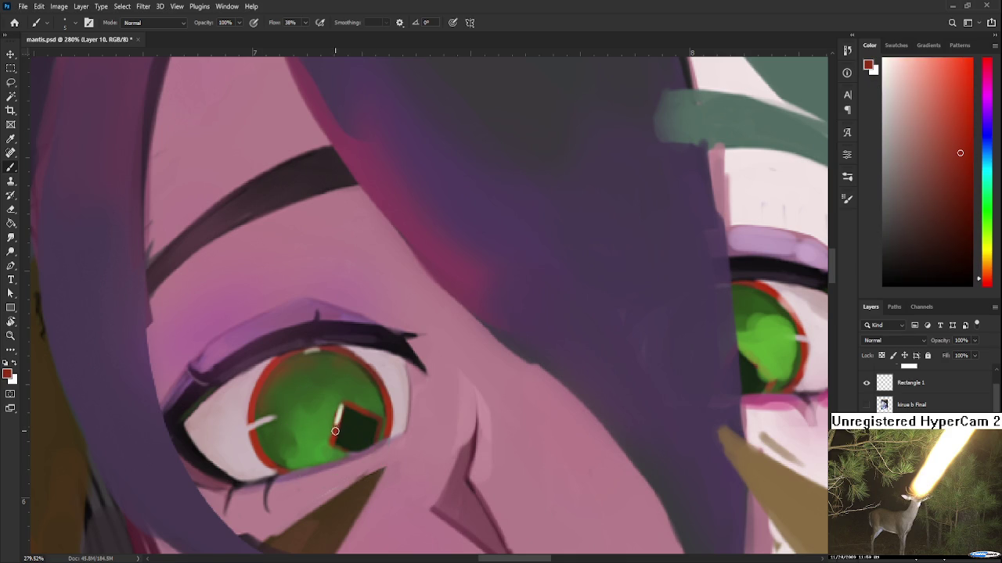
drag(334, 432, 361, 445)
Sample dark pupil green, a brighter iris green and dark purple from the upper eyelid
alt+click(361, 444)
alt+click(359, 437)
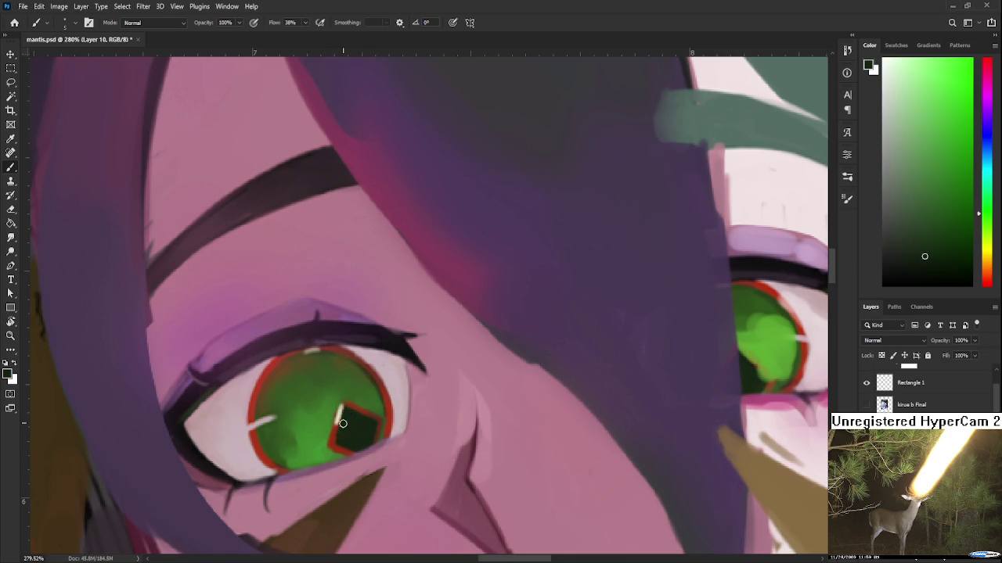
alt+click(375, 403)
alt+click(367, 337)
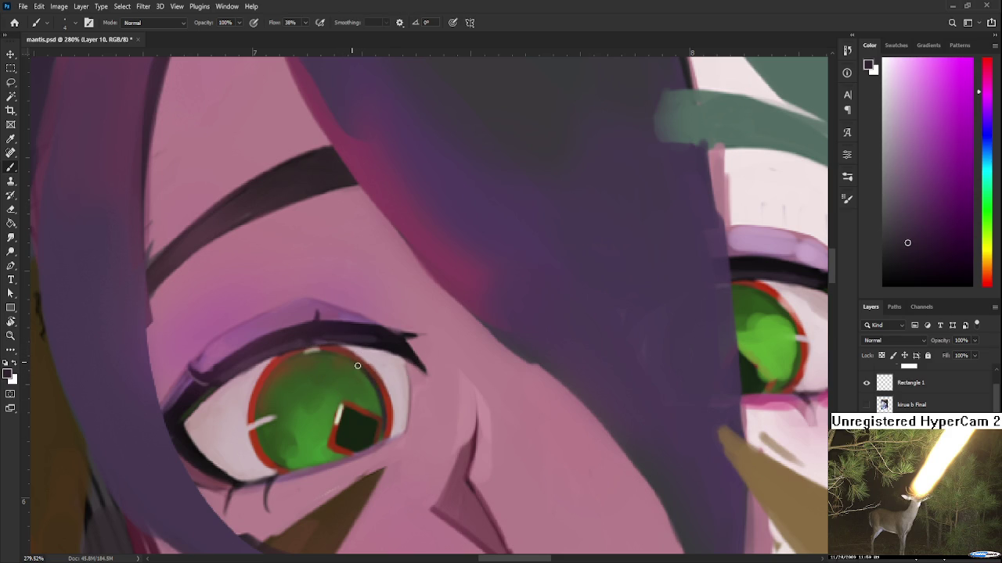
Sample the beige eye-highlight colour and mauve pink from the face
scroll(353, 362, left, 2)
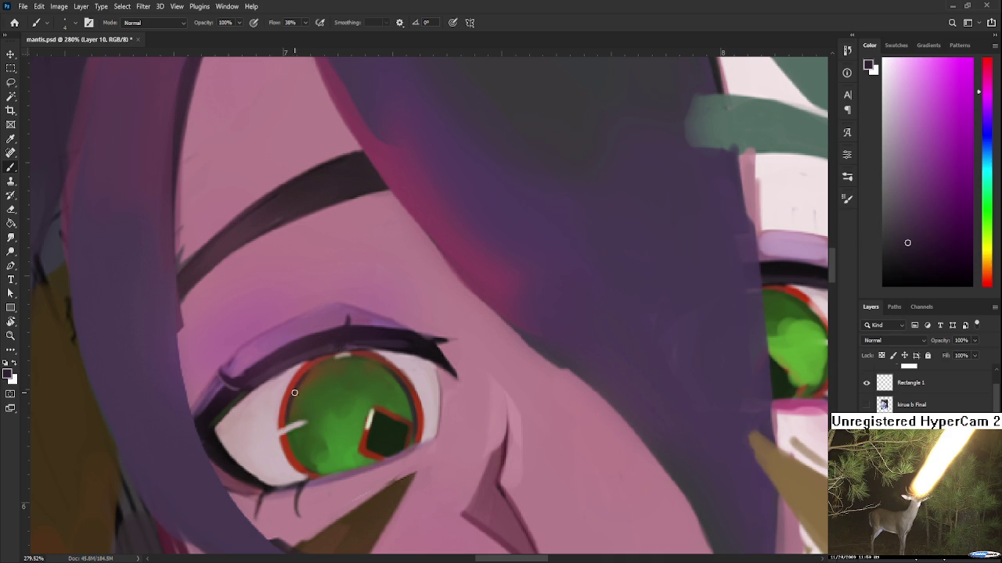
drag(338, 360, 303, 338)
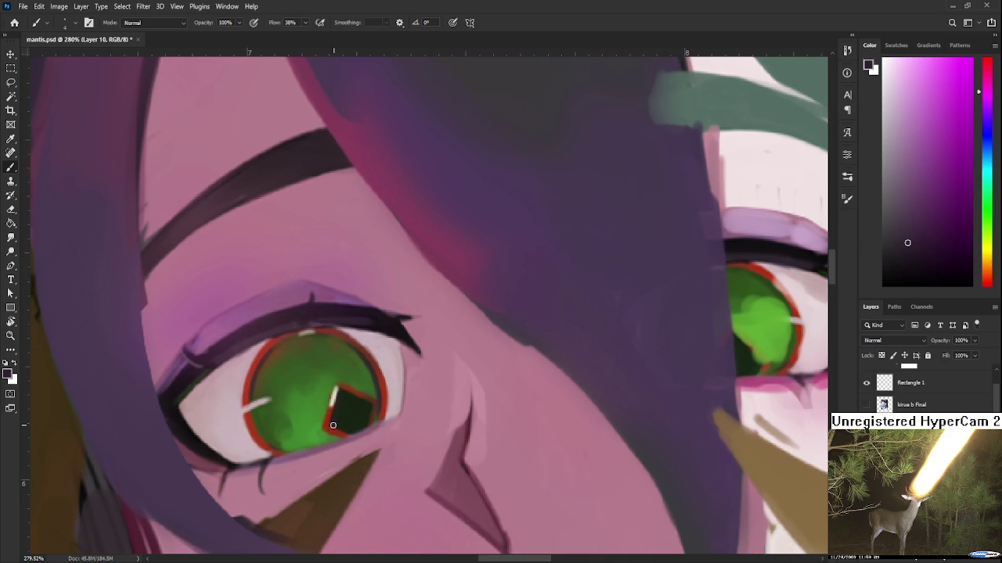
alt+click(334, 395)
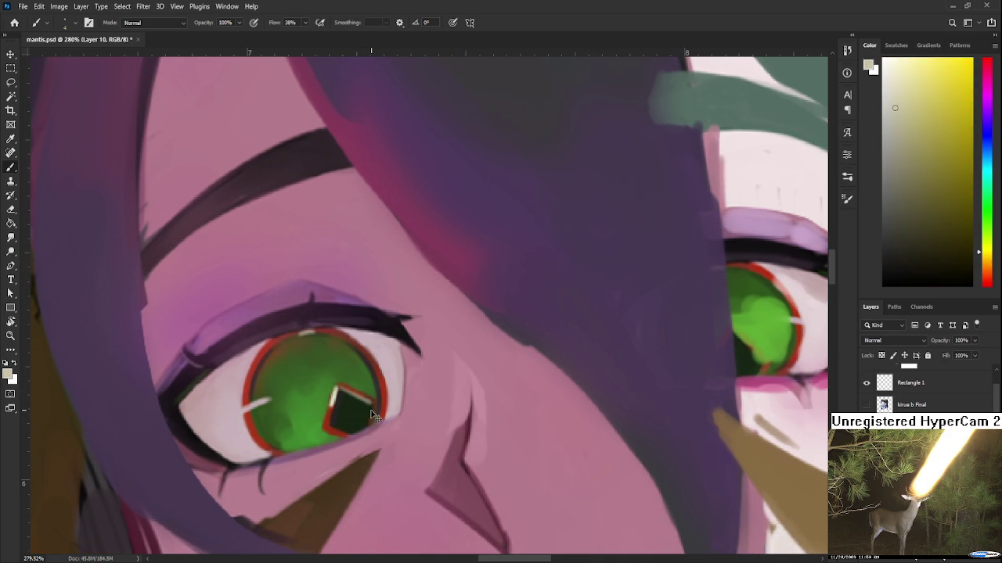
scroll(362, 386, down, 2)
alt+click(358, 390)
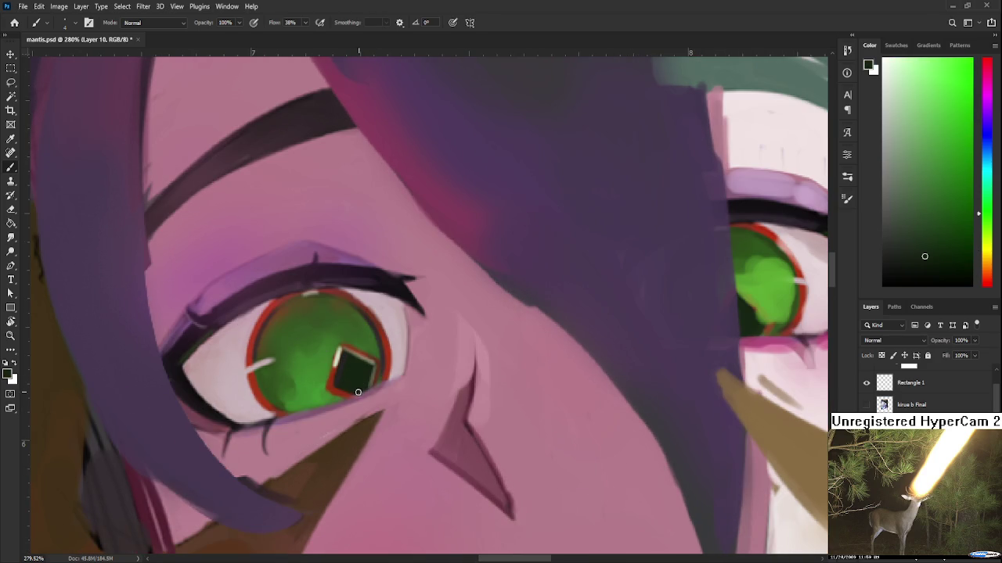
alt+click(368, 394)
key(r)
drag(376, 390, 377, 416)
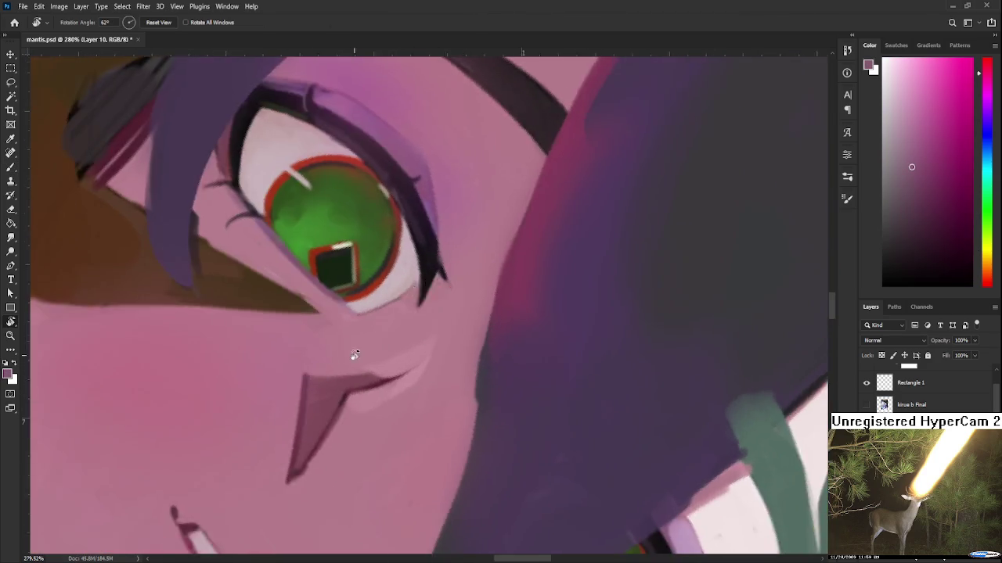
key(b)
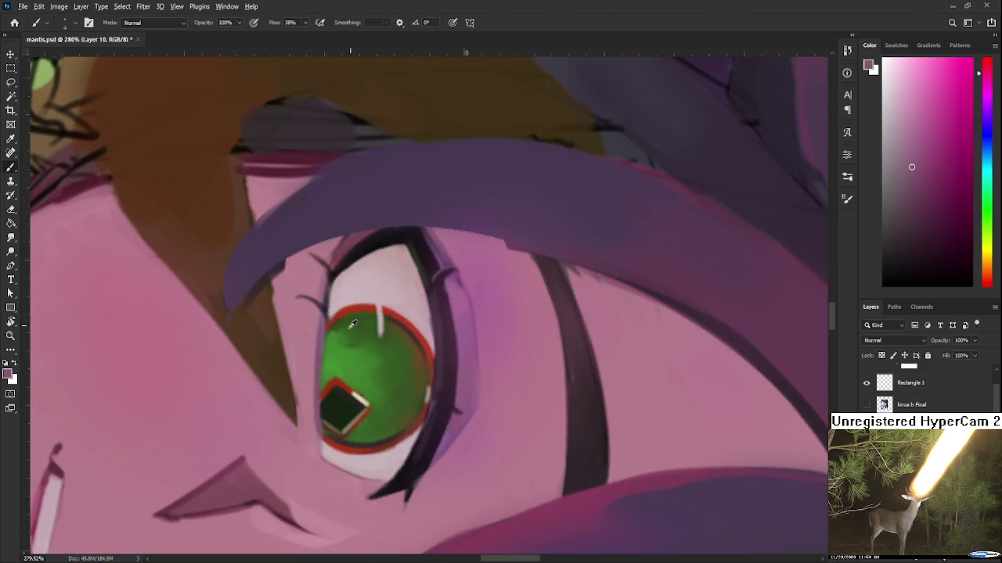
alt+click(334, 327)
alt+click(328, 329)
alt+click(315, 369)
key(r)
drag(306, 423, 410, 377)
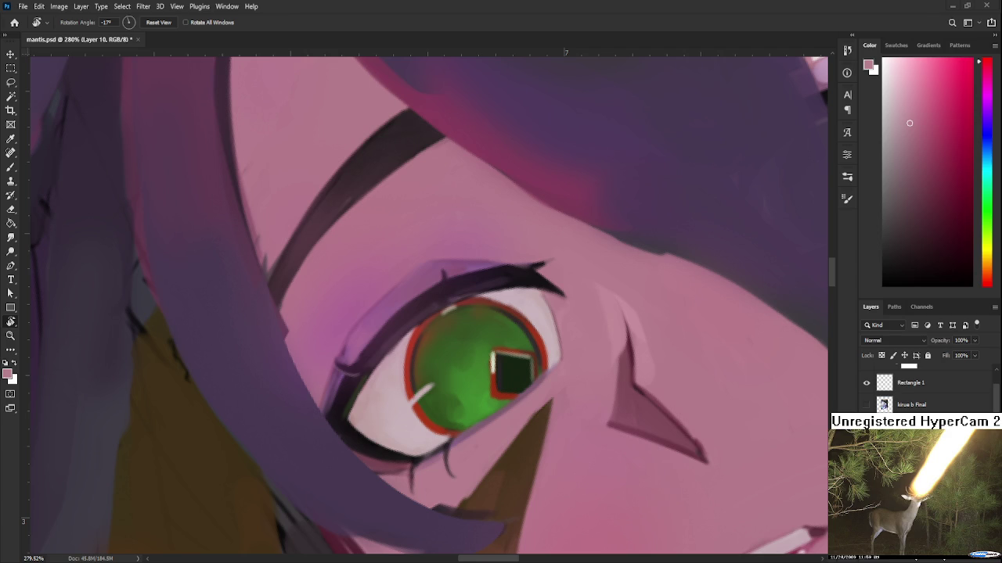
scroll(414, 356, down, 5)
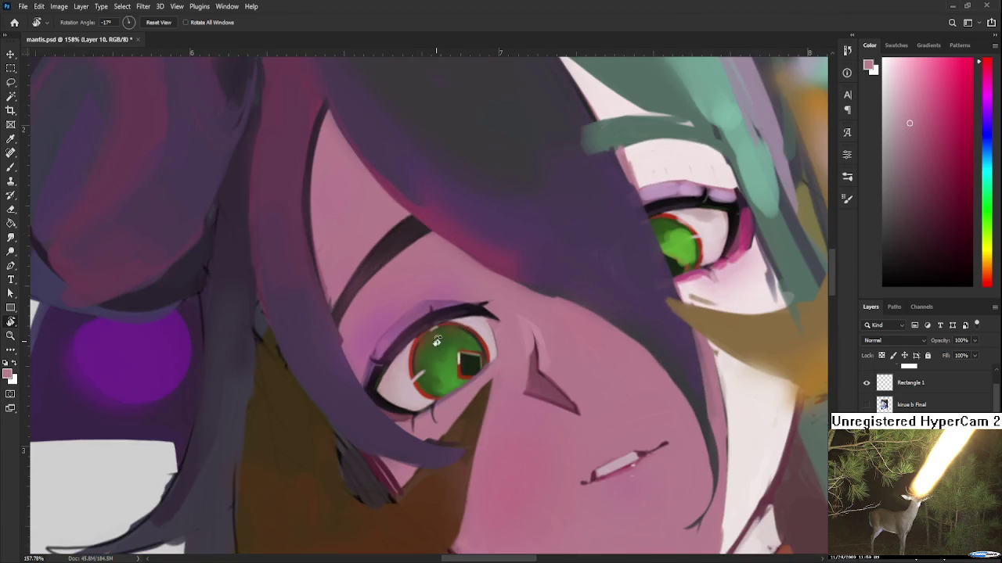
Re-centre the eye and sample iris green, brown and surrounding eye colours
scroll(428, 343, up, 5)
drag(428, 343, 384, 384)
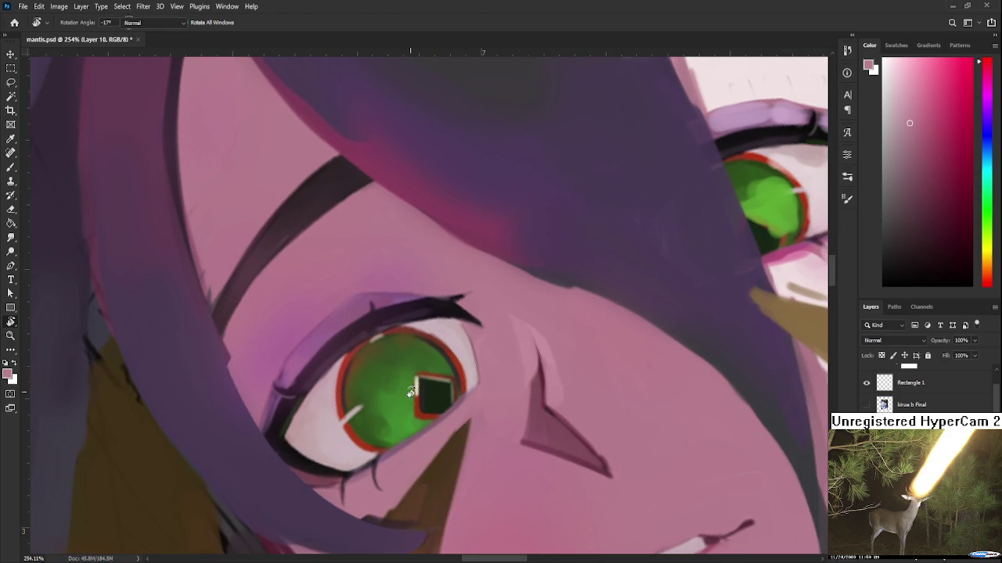
alt+click(392, 392)
alt+click(359, 349)
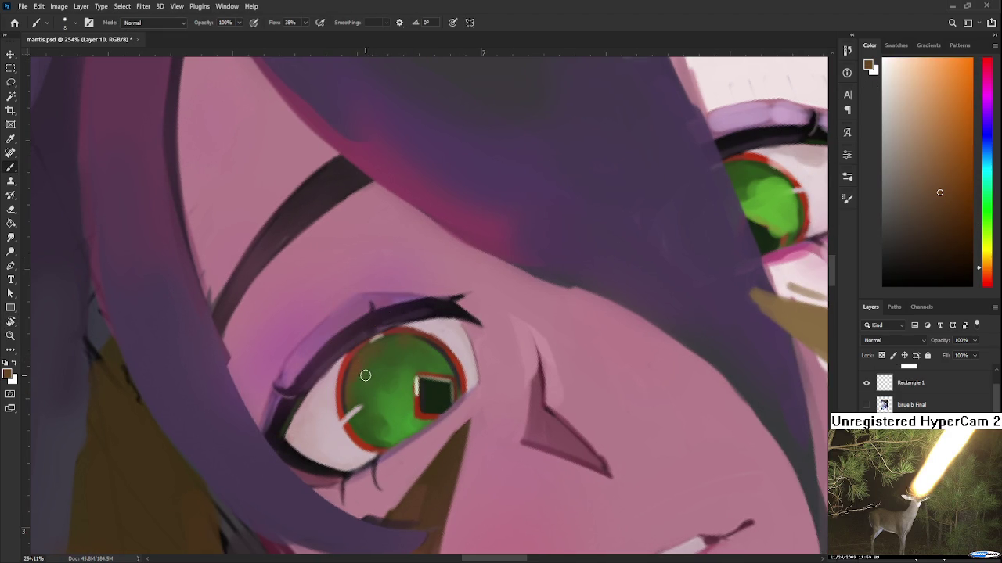
alt+click(374, 366)
alt+click(360, 356)
alt+click(365, 360)
alt+click(371, 347)
Sample brown tones near the eye, the iris green and a yellowish iris tone
alt+click(377, 359)
alt+click(371, 350)
alt+click(382, 346)
alt+click(365, 352)
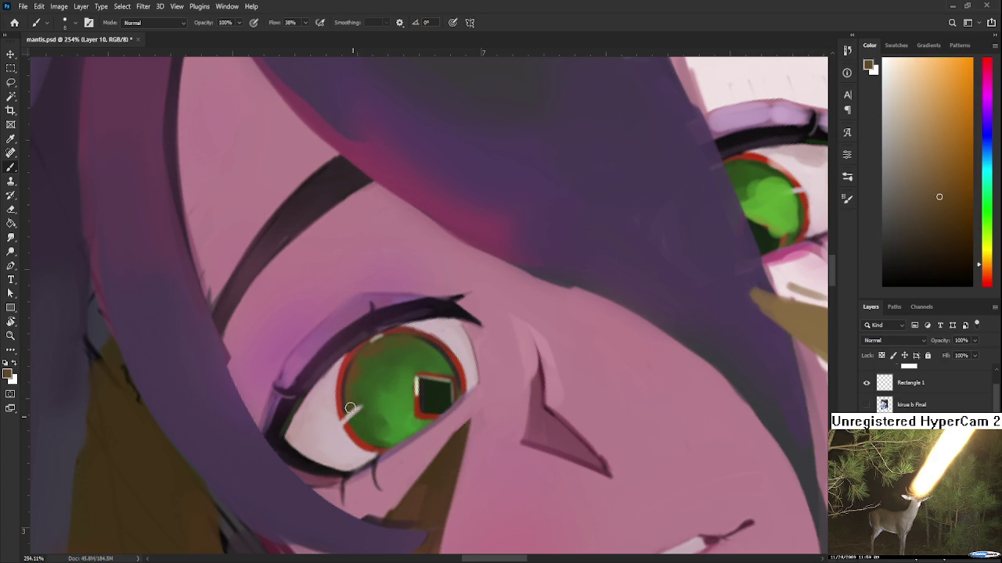
alt+click(368, 425)
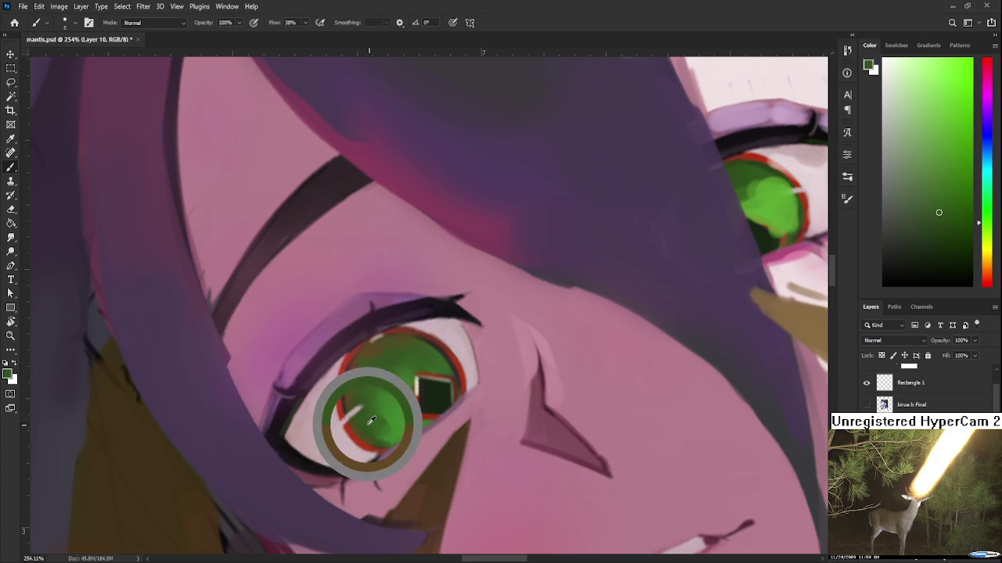
alt+click(411, 336)
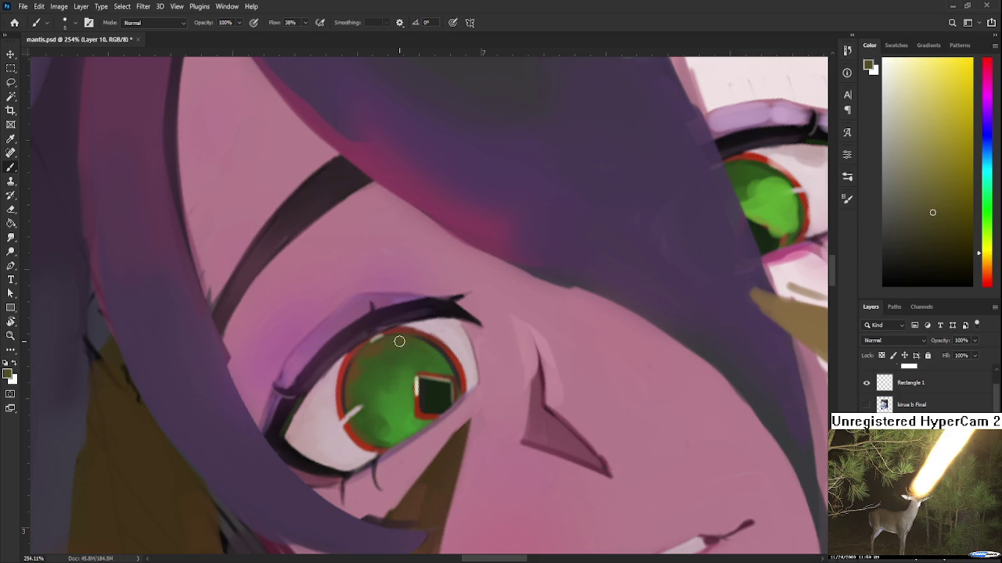
Paint a lavender edge and dark upper-lid line from the outer corner toward the iris
drag(349, 372, 370, 389)
alt+click(350, 401)
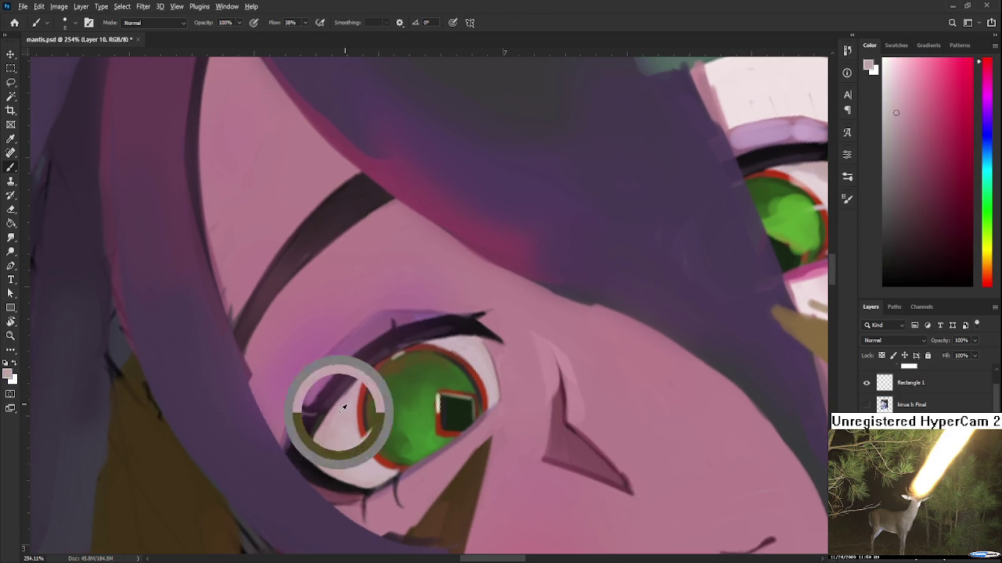
alt+click(326, 400)
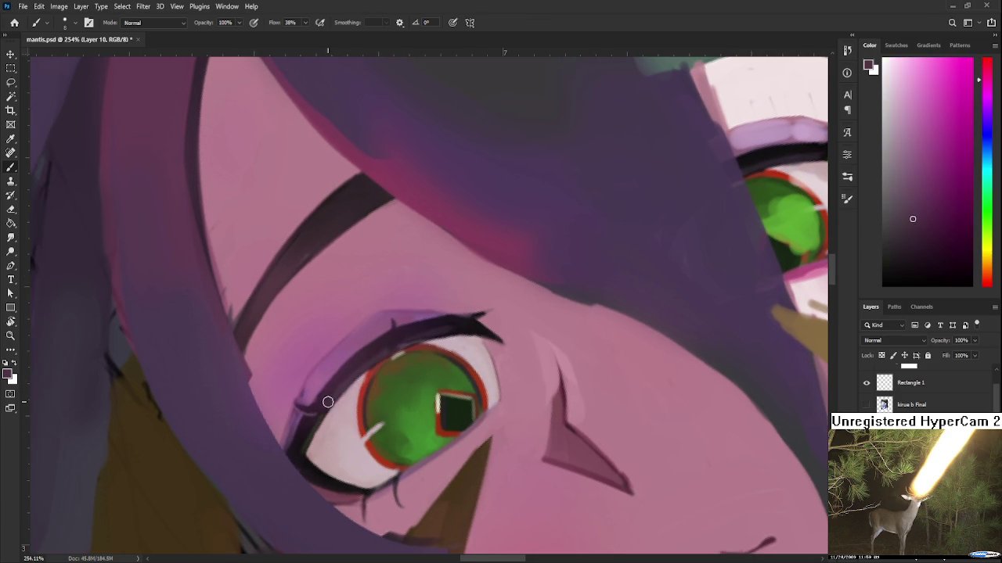
alt+click(329, 398)
drag(301, 403, 364, 354)
drag(309, 408, 356, 358)
Resample lavender and dark lid tones from the upper eyelid and reposition the canvas
alt+click(359, 344)
alt+click(359, 344)
alt+click(405, 331)
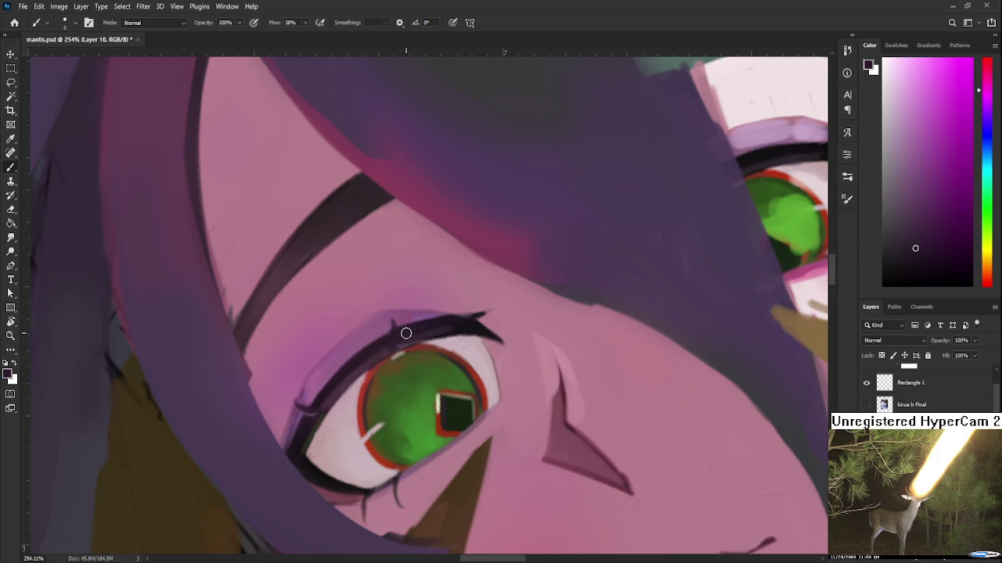
alt+click(430, 332)
alt+click(452, 323)
alt+click(370, 350)
alt+click(367, 350)
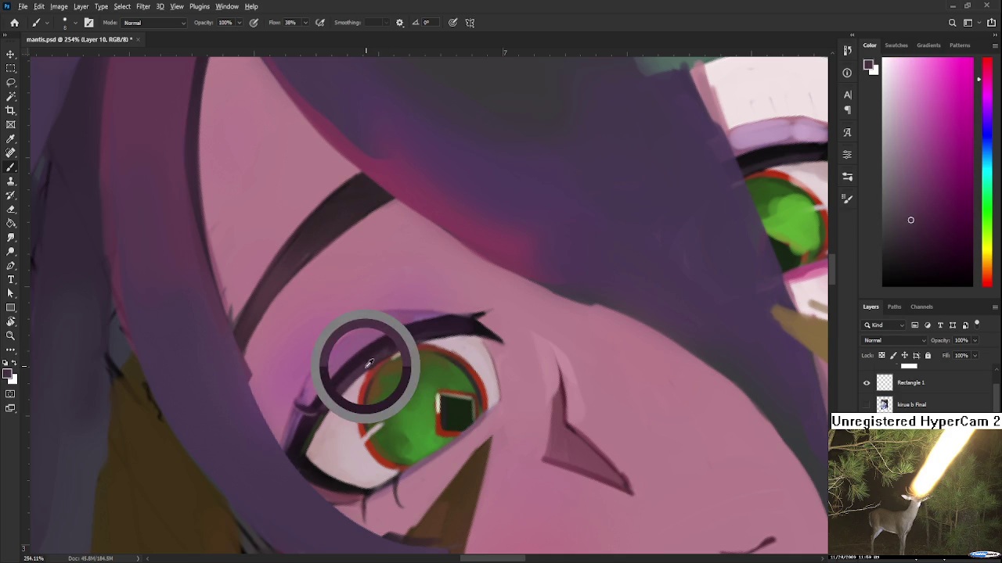
alt+click(371, 362)
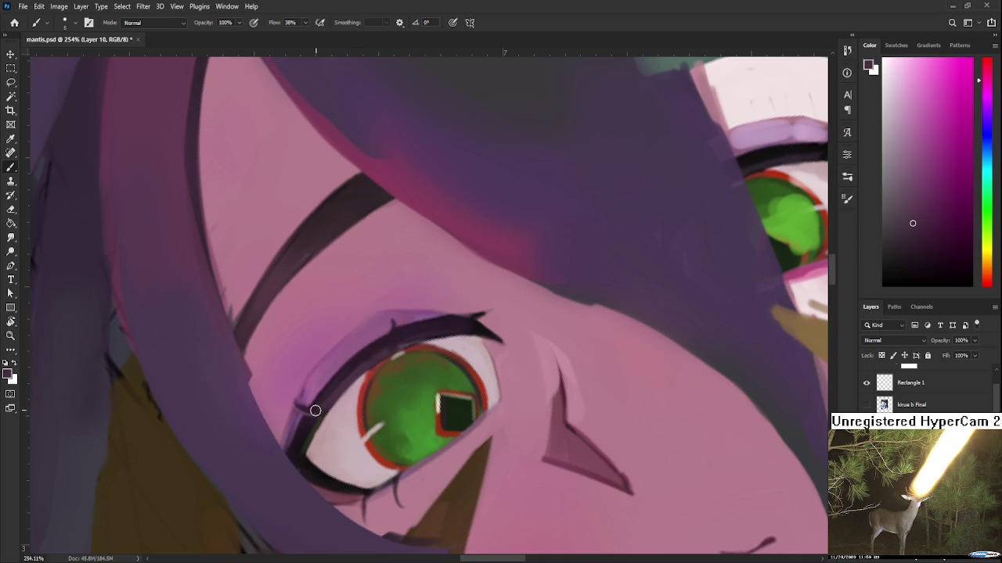
drag(316, 421, 347, 366)
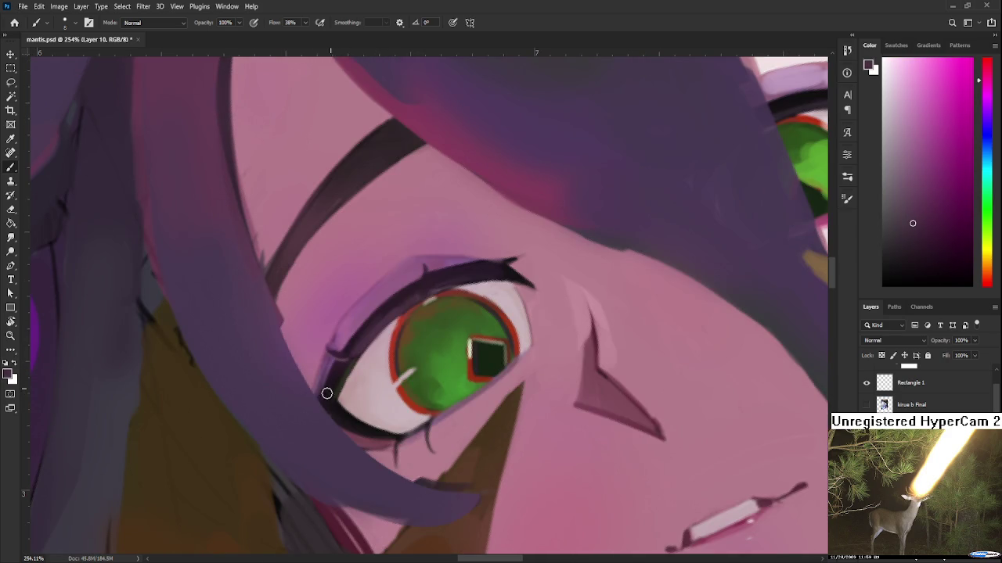
Sample the lower-lid colour and rotate the canvas view about 23 degrees
alt+click(341, 378)
alt+click(341, 371)
alt+click(341, 369)
key(r)
mouse_move(323, 396)
mouse_down()
mouse_move(327, 403)
mouse_move(370, 366)
mouse_up()
Repaint the eye white's inner-left edge with reddish pink, comparing via undo and redo
alt+click(434, 335)
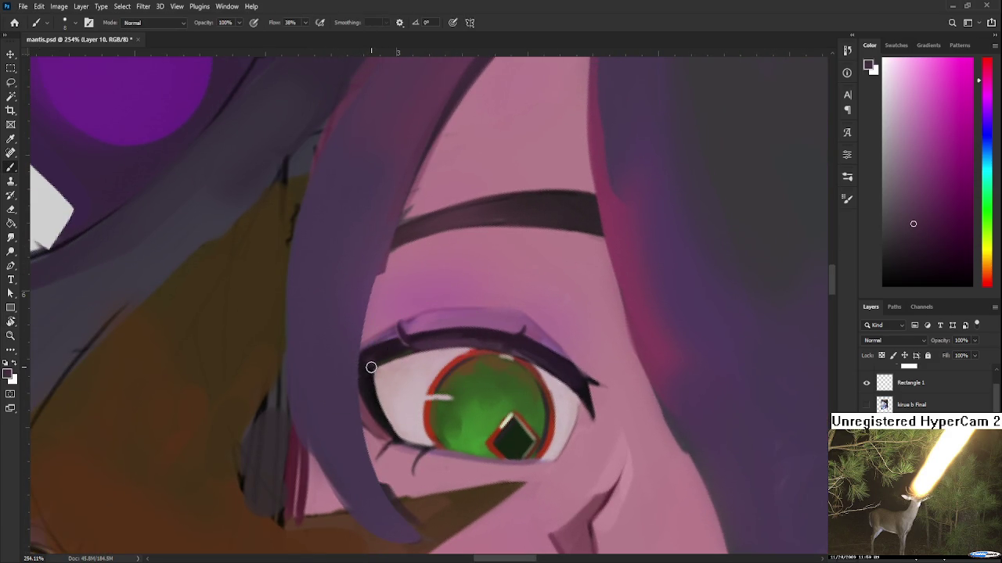
alt+click(375, 395)
alt+click(386, 387)
drag(386, 387, 436, 357)
drag(374, 374, 401, 439)
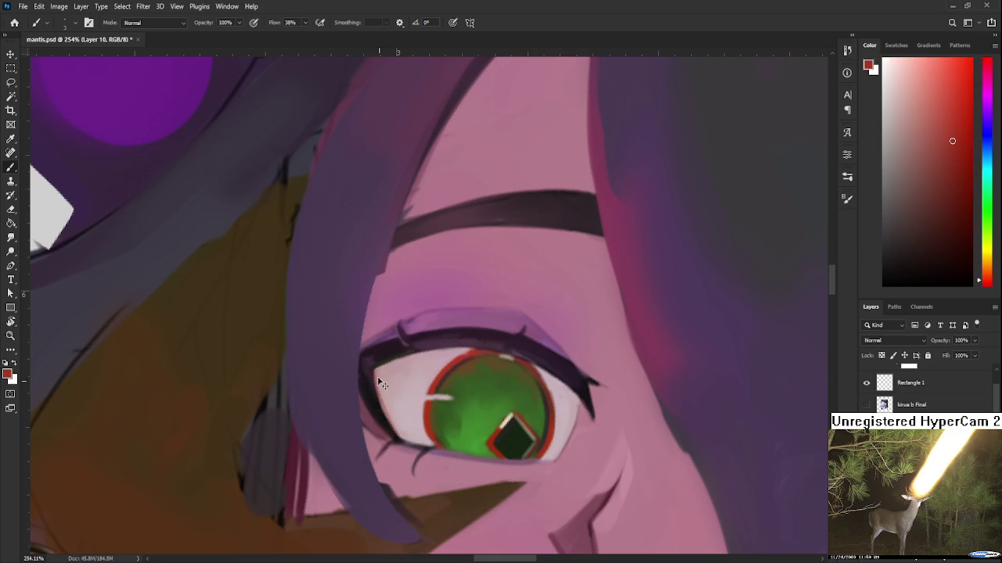
key(ctrl+z)
key(ctrl+shift+z)
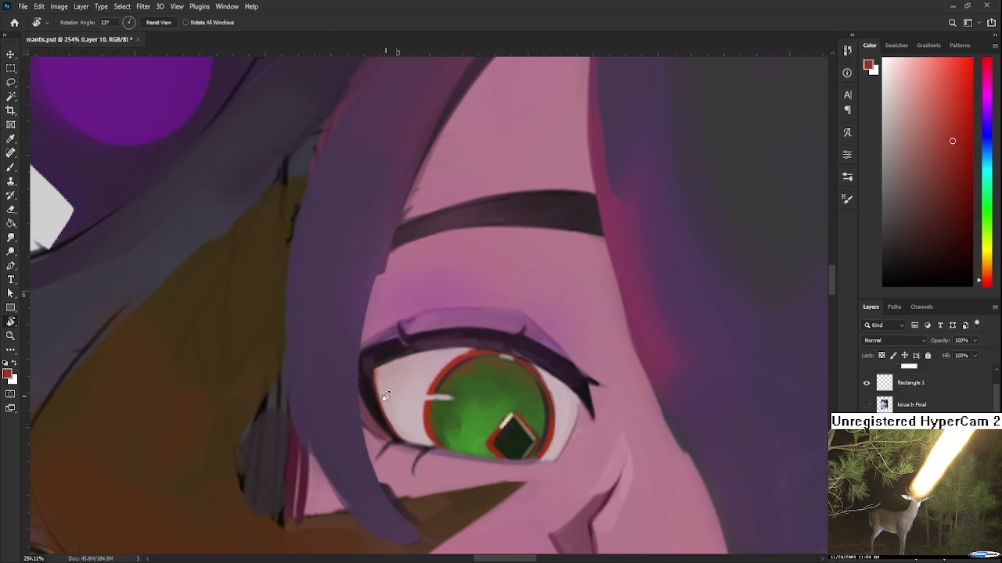
Rotate and zoom out around the eye, then sample light pink from it
drag(378, 392, 396, 368)
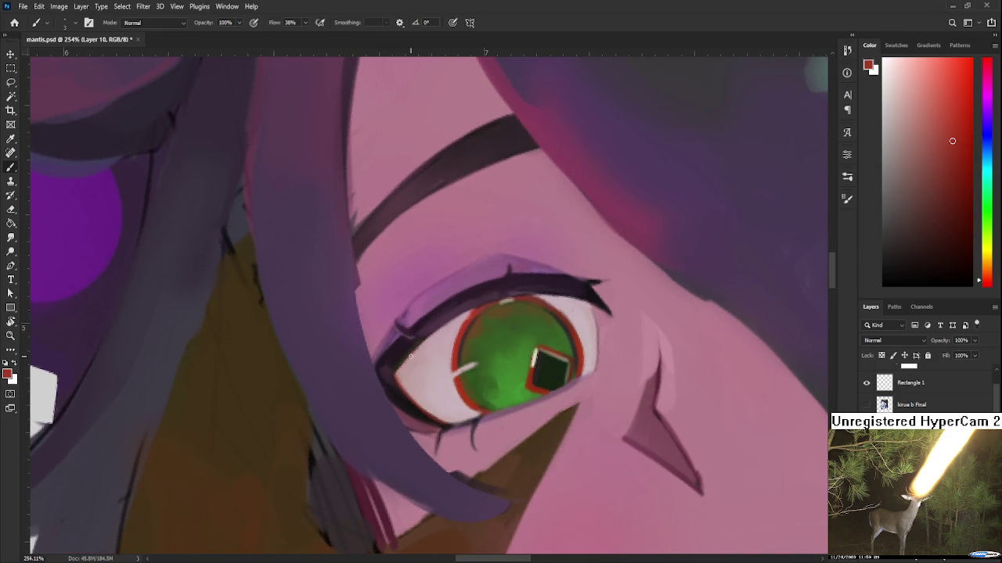
drag(463, 328, 441, 338)
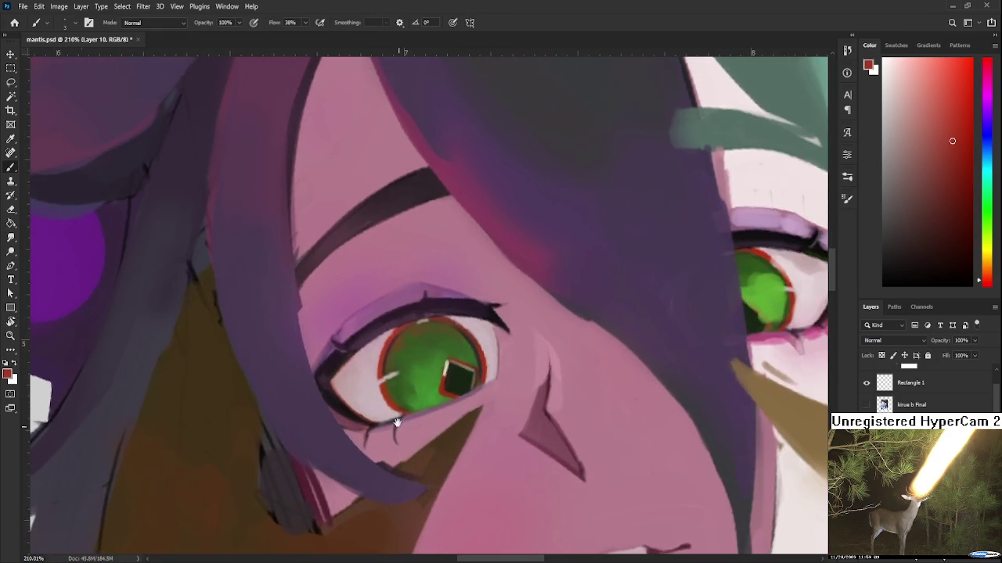
mouse_move(553, 276)
mouse_down()
mouse_move(410, 416)
mouse_move(425, 410)
mouse_up()
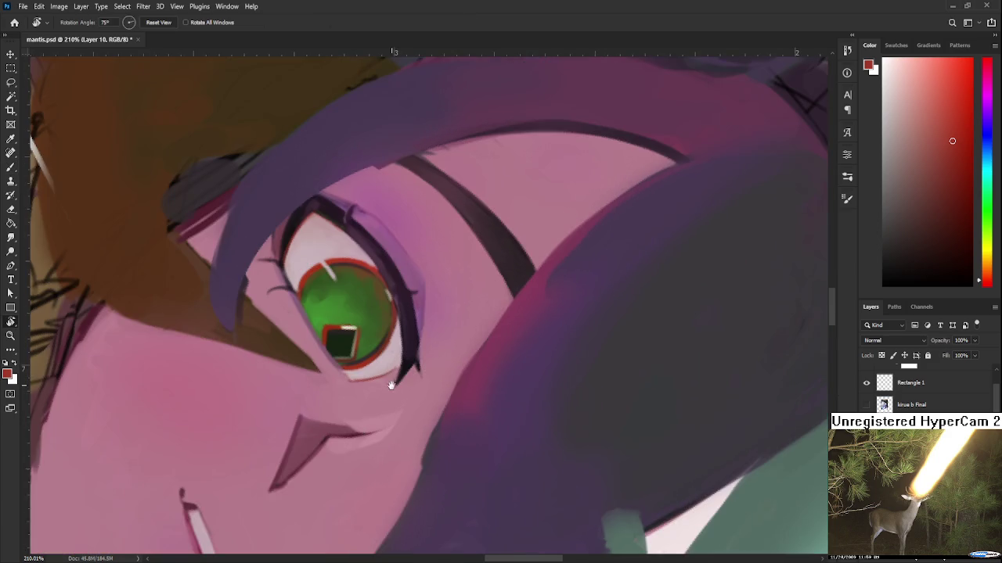
drag(365, 388, 370, 391)
alt+click(370, 391)
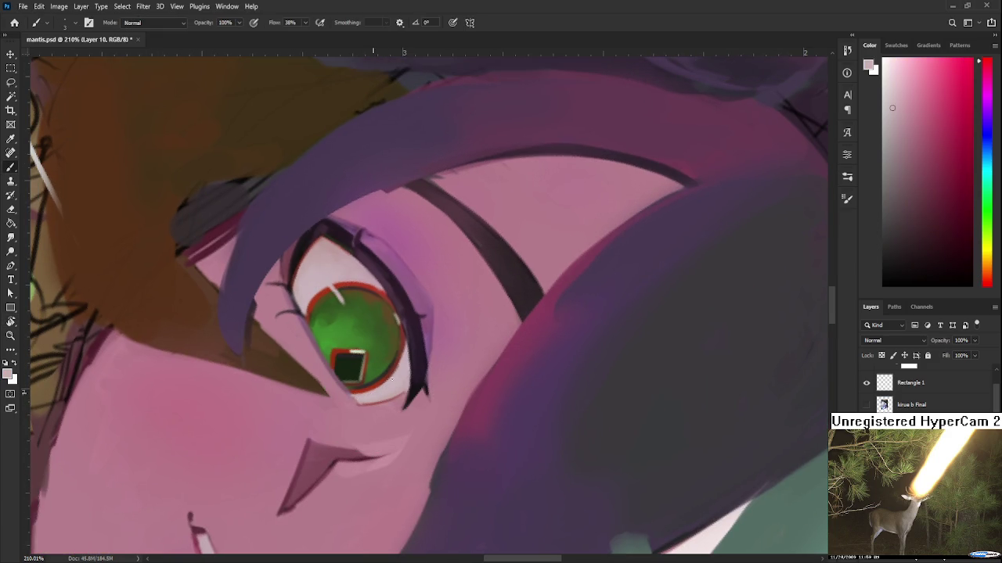
Level the view and sample dark purple and darker tones around the lower lid
drag(381, 389, 313, 504)
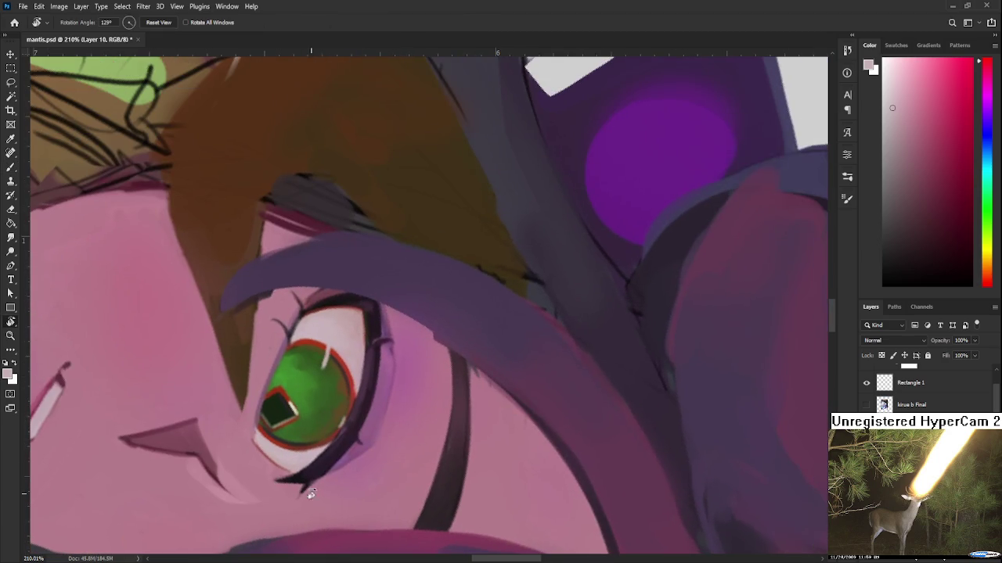
alt+click(365, 392)
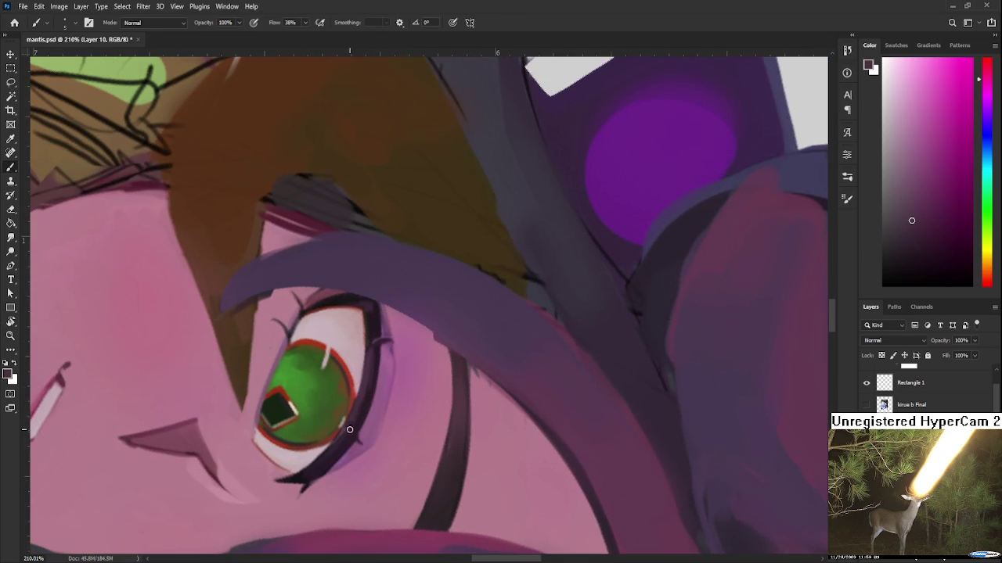
alt+click(344, 432)
alt+click(346, 429)
alt+click(346, 414)
alt+click(361, 414)
alt+click(367, 401)
Sample pinks near the lower eye, skin tones, upper-lid purple and a dark lower-lid tone
drag(371, 402, 390, 363)
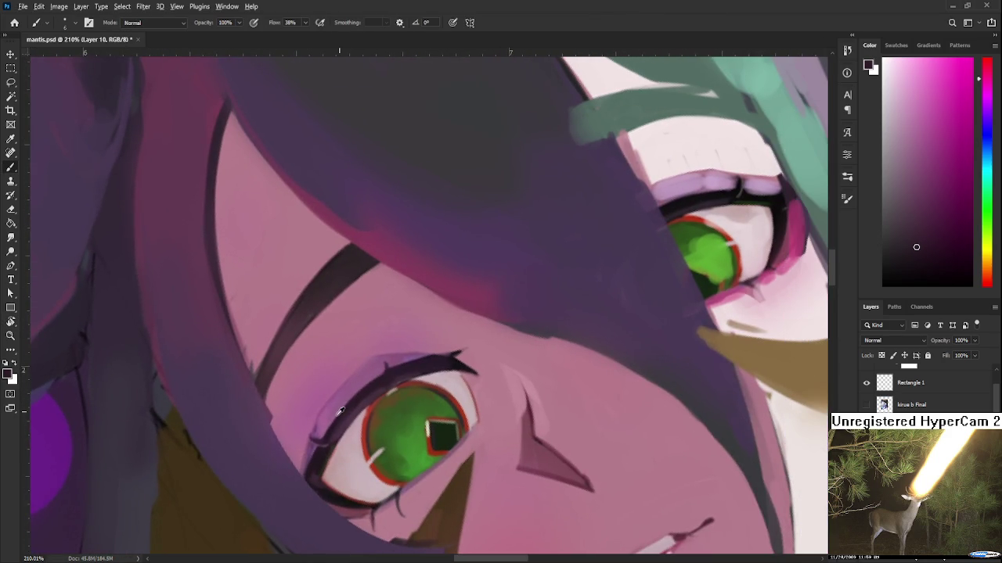
alt+click(323, 429)
drag(323, 429, 339, 378)
alt+click(341, 375)
alt+click(354, 291)
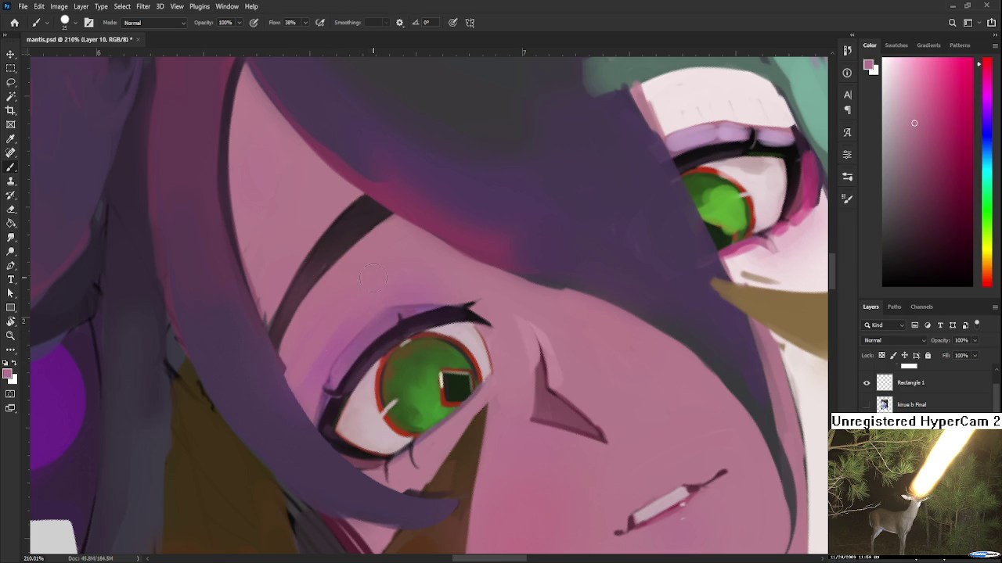
alt+click(324, 351)
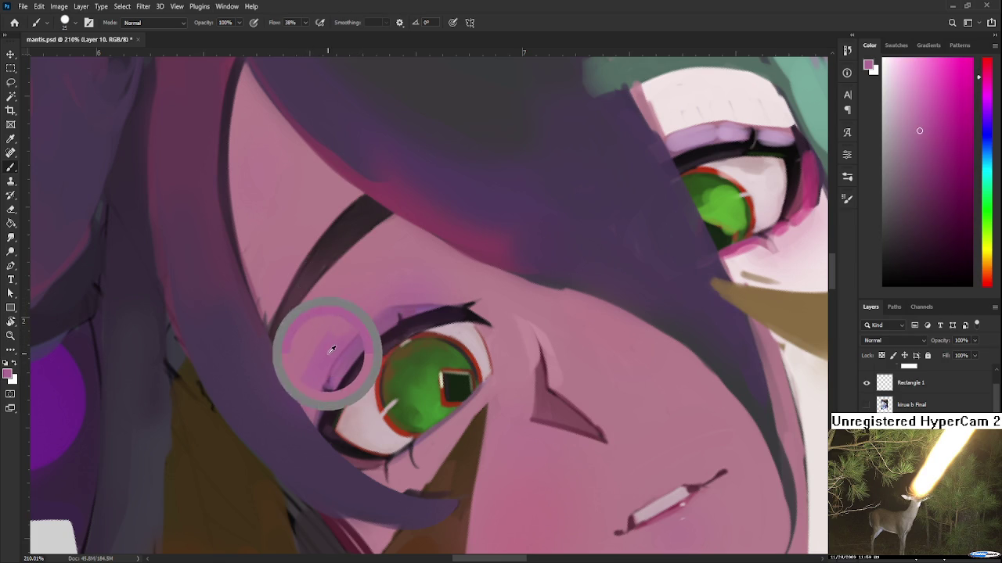
alt+click(419, 293)
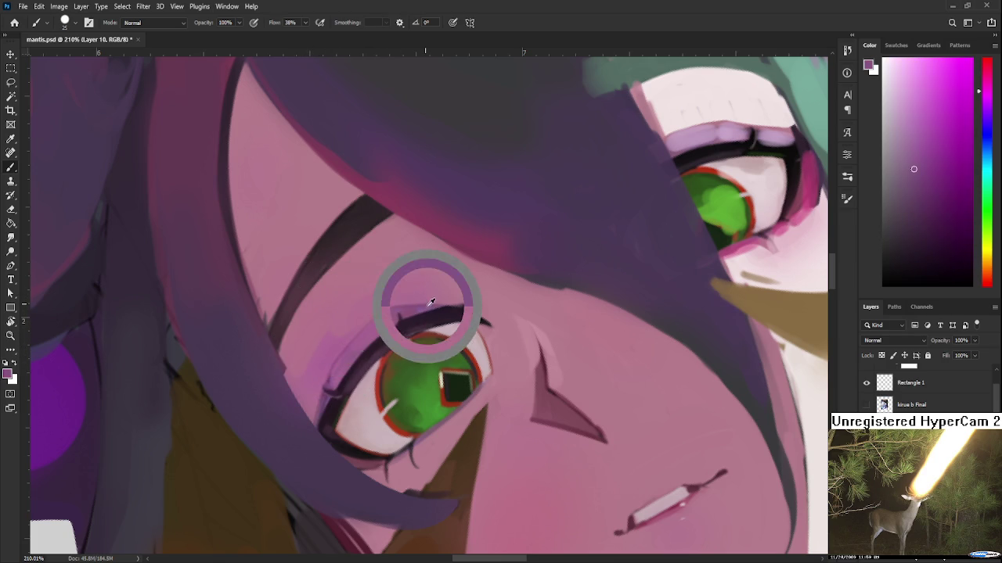
alt+click(327, 397)
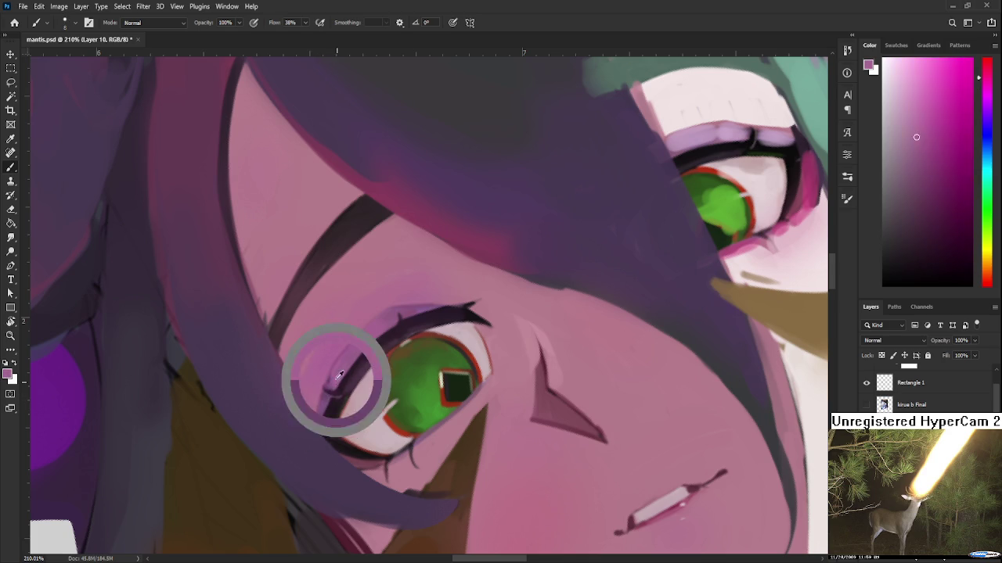
alt+click(332, 402)
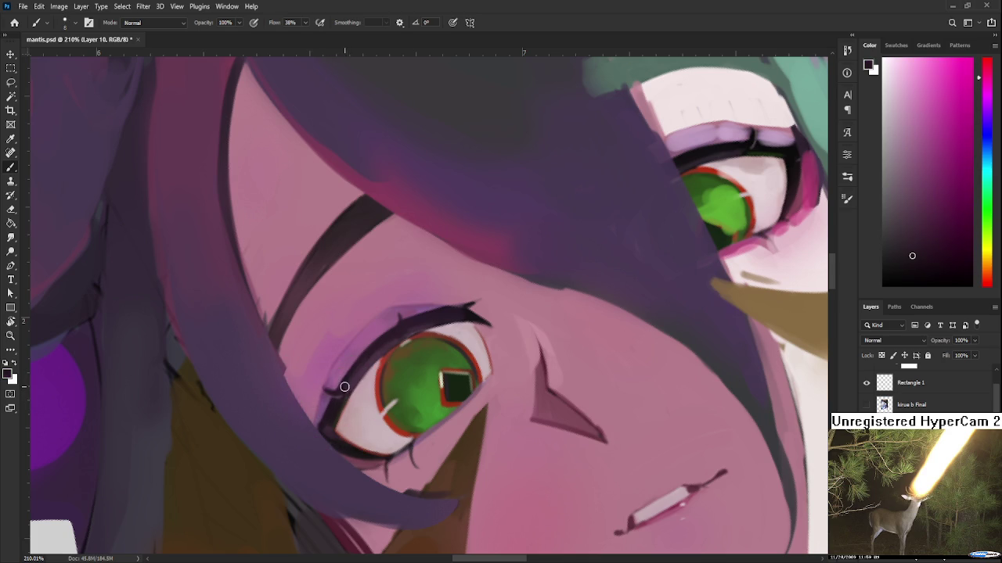
Sample light pink and dark purple for the outer-corner lid line, then view both eyes
drag(392, 344, 350, 395)
alt+click(321, 466)
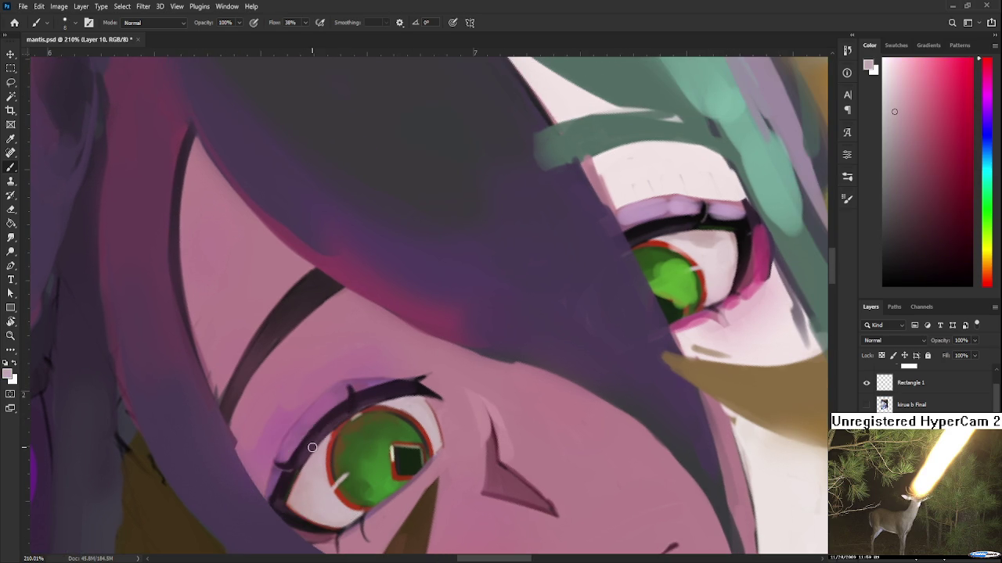
alt+click(352, 393)
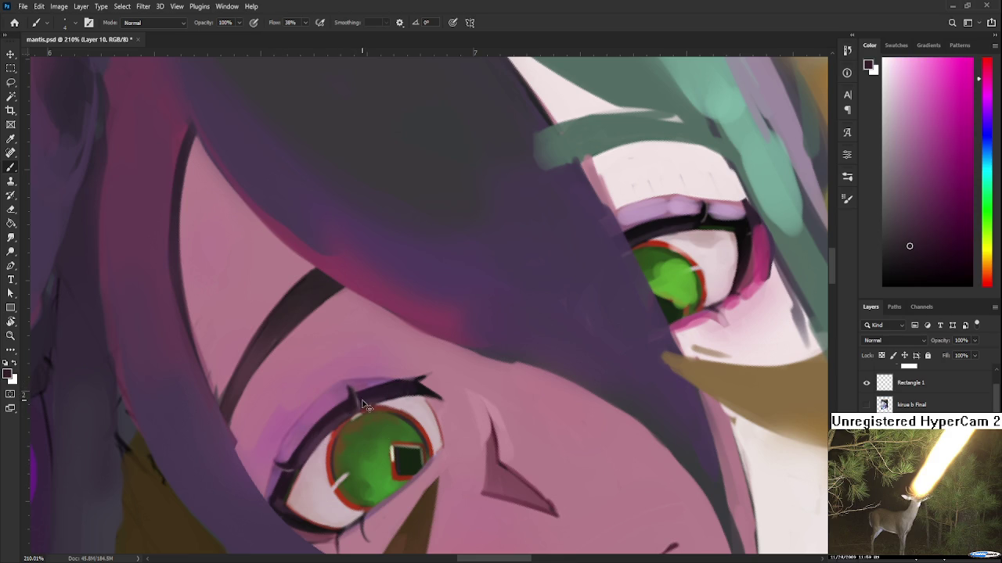
alt+click(408, 408)
alt+click(346, 396)
drag(347, 390, 336, 399)
alt+click(329, 405)
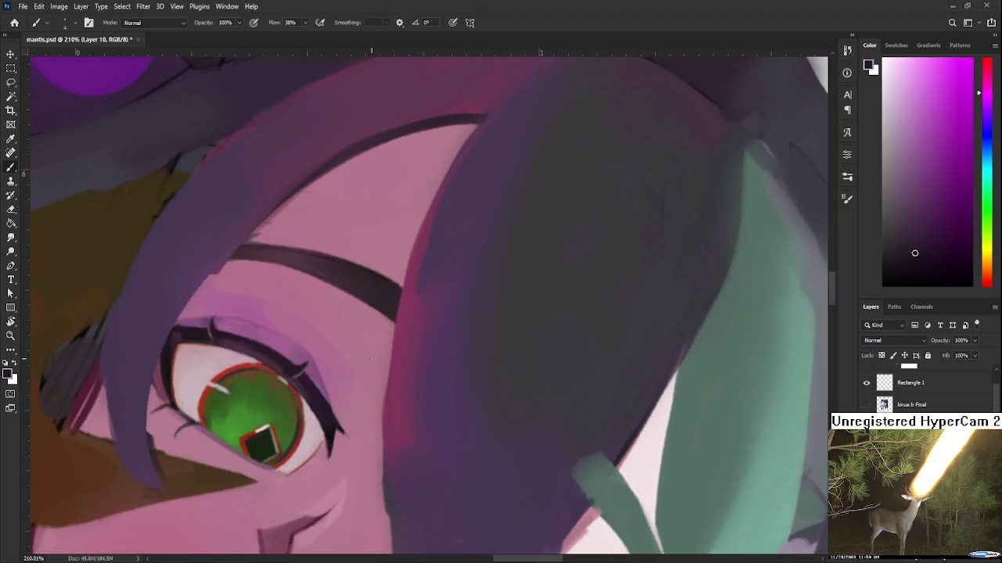
drag(372, 360, 349, 401)
Sample pink skin tones below the eye and bring the uncovered green eye into view
alt+click(303, 404)
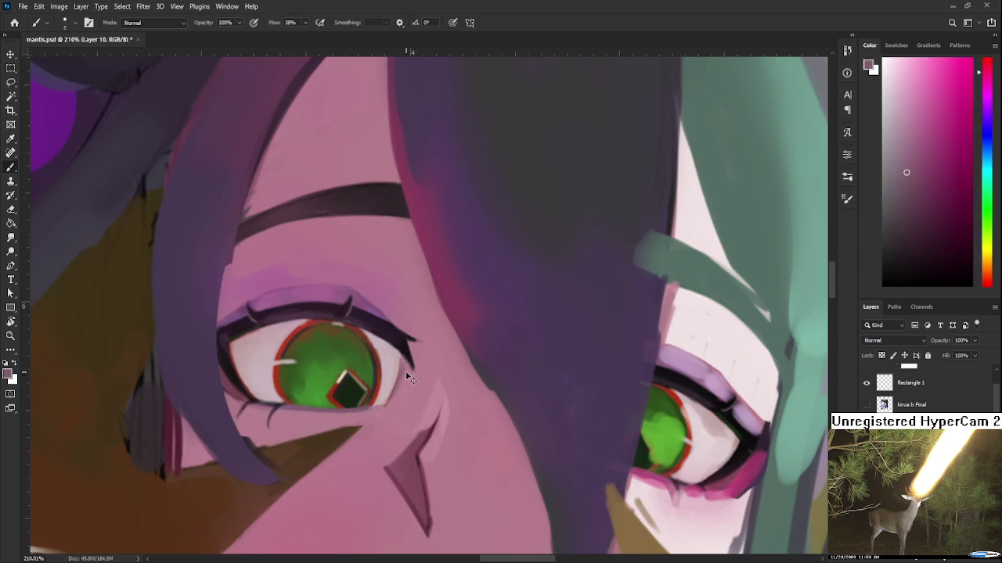
alt+click(404, 400)
alt+click(403, 389)
alt+click(401, 388)
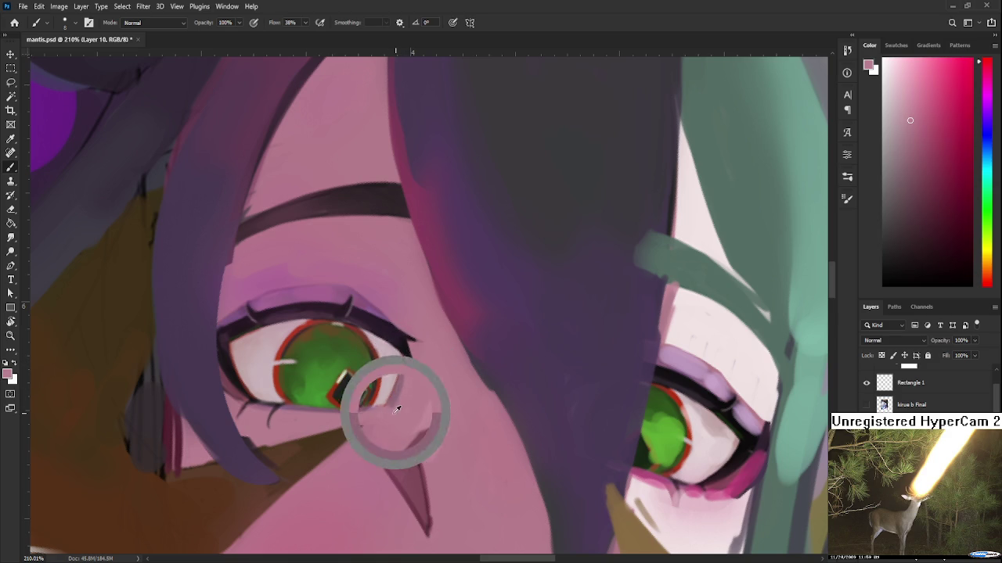
scroll(380, 409, up, 1)
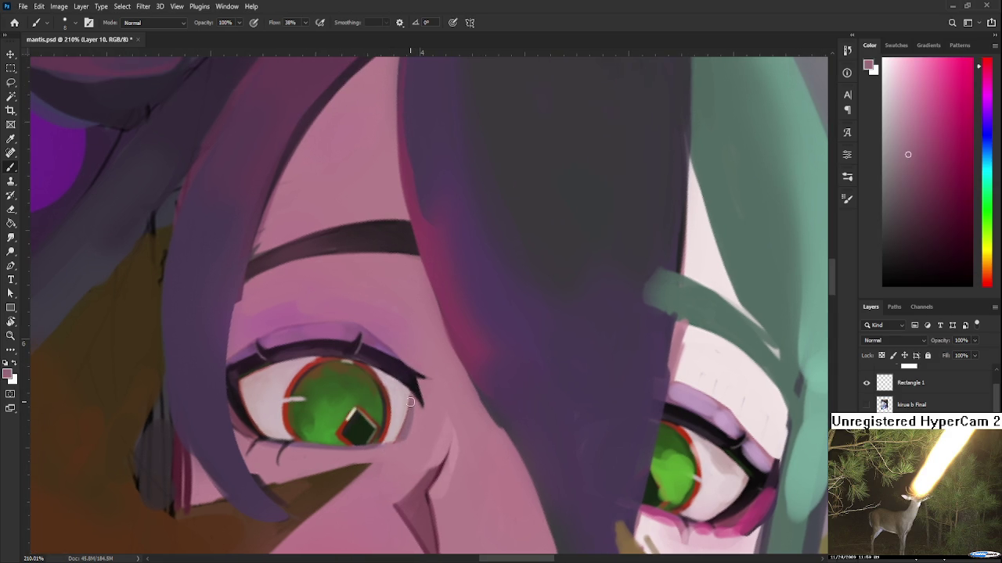
mouse_move(397, 416)
mouse_down()
mouse_move(449, 388)
mouse_move(473, 410)
mouse_up()
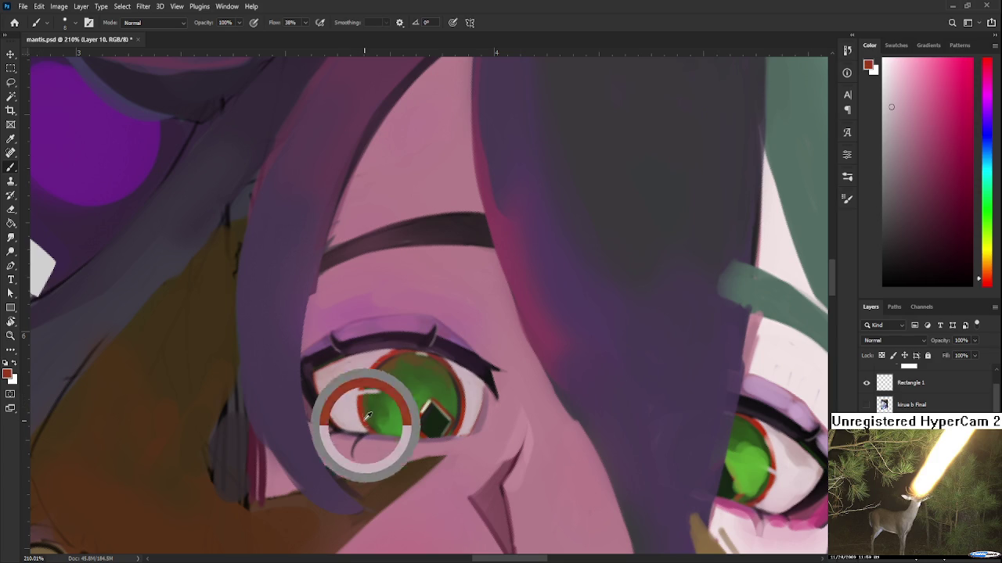
Sample the eye's red outline, pale eye-white and darker corner pinks
alt+click(364, 420)
alt+click(356, 413)
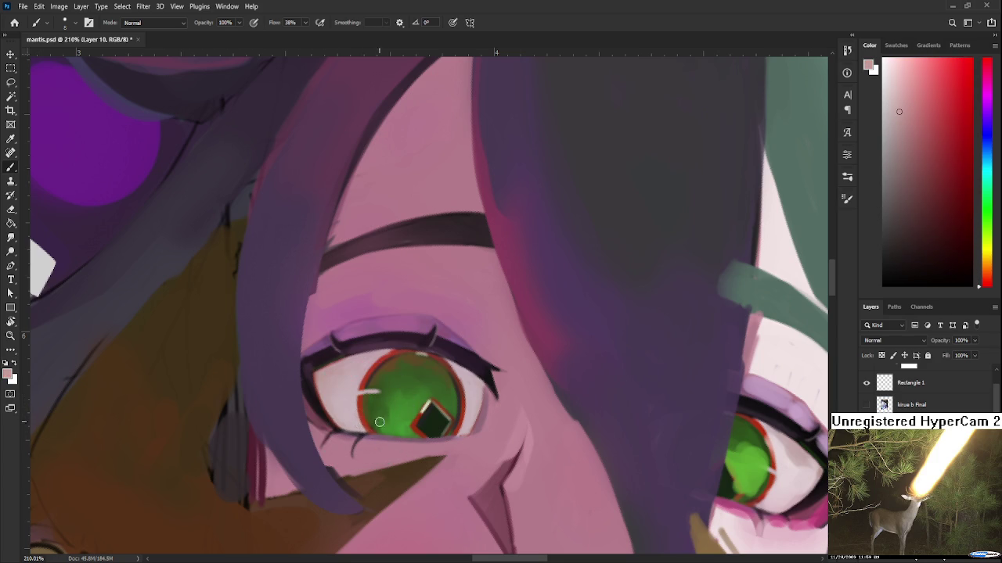
drag(374, 411, 405, 395)
alt+click(387, 427)
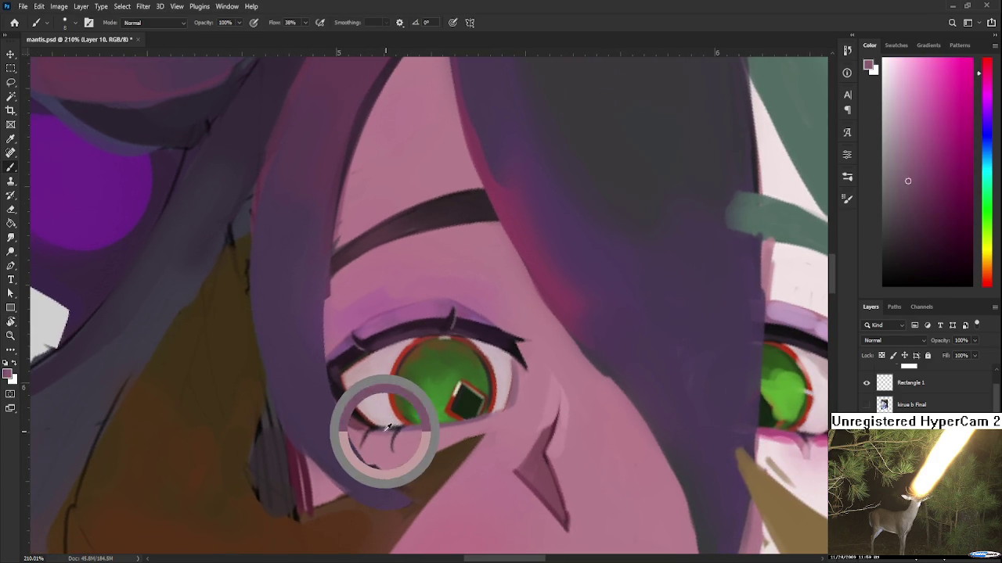
alt+click(352, 416)
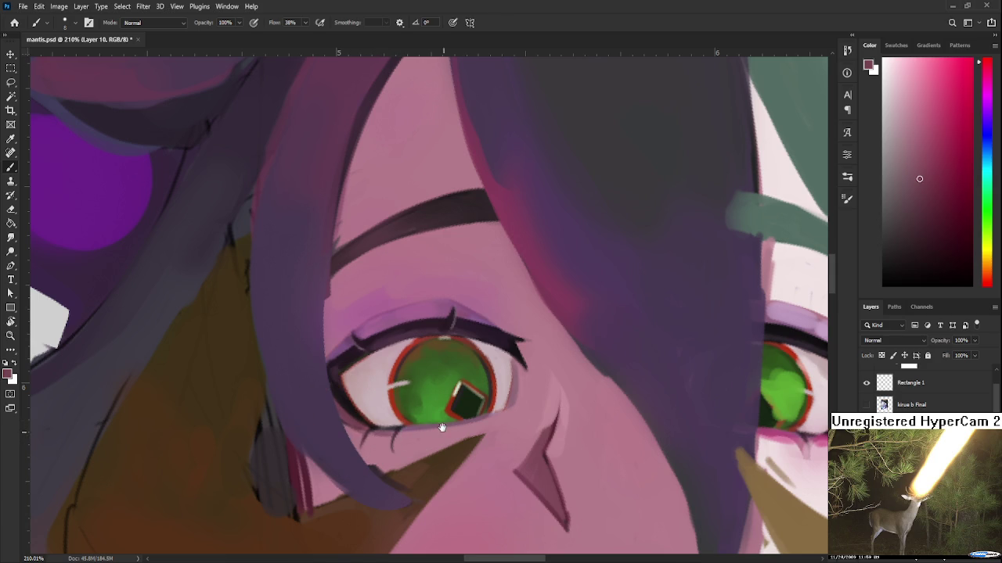
drag(442, 433, 472, 473)
Darken the upper eyelid line and the eye's lower-left edge with dark lash and red tones
alt+click(402, 366)
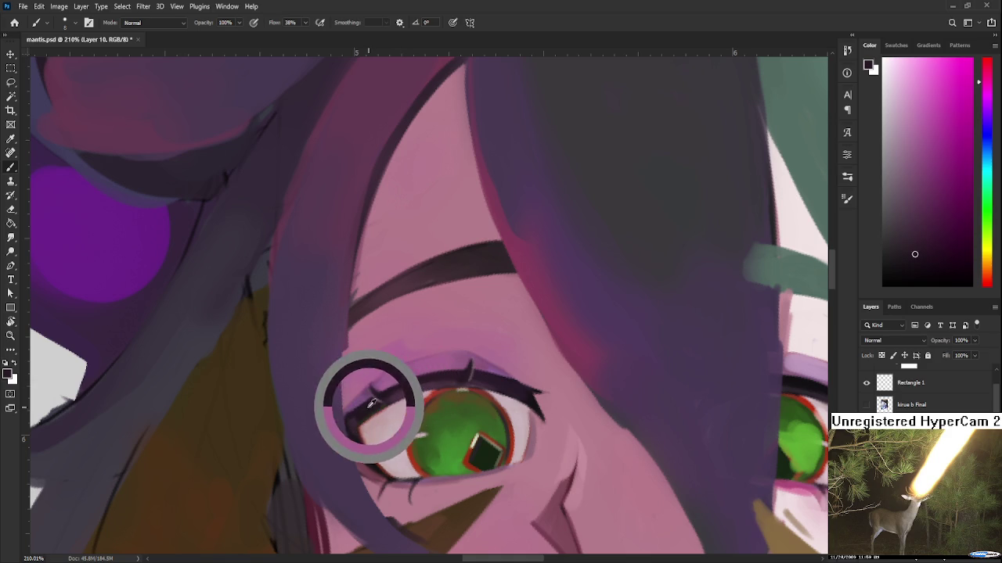
mouse_move(416, 360)
mouse_down()
mouse_move(465, 350)
mouse_move(407, 362)
mouse_move(402, 423)
mouse_up()
key(r)
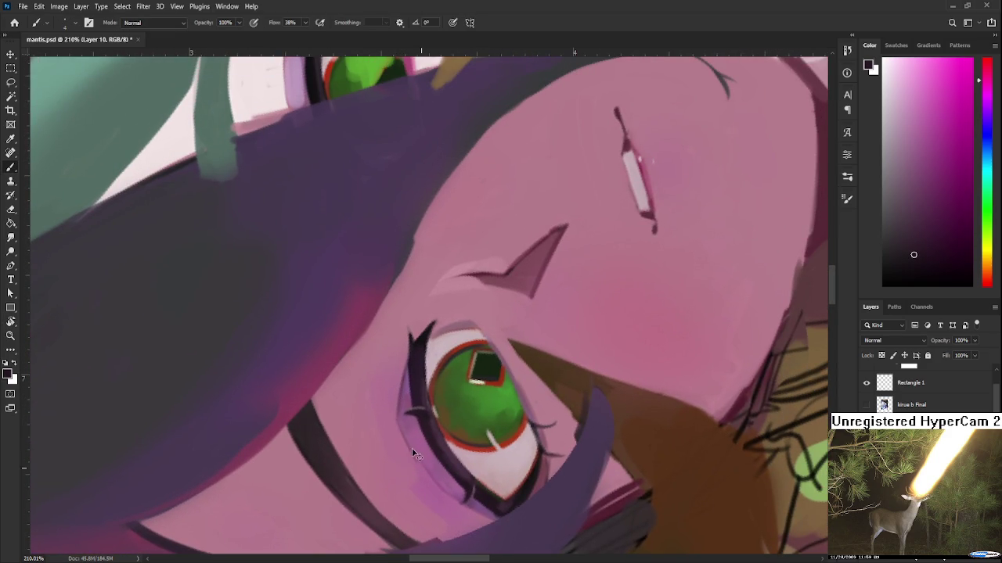
alt+click(436, 391)
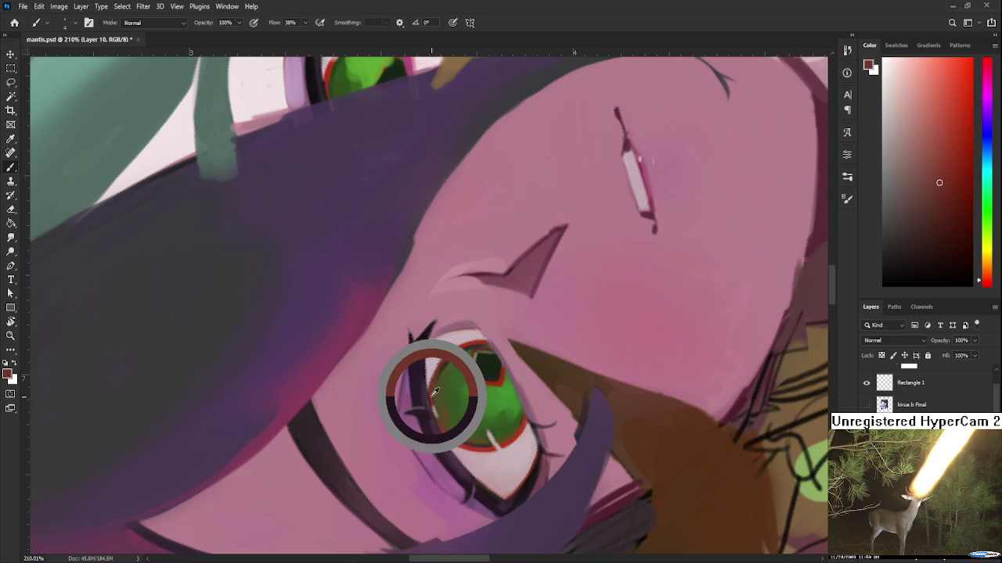
drag(410, 427, 403, 450)
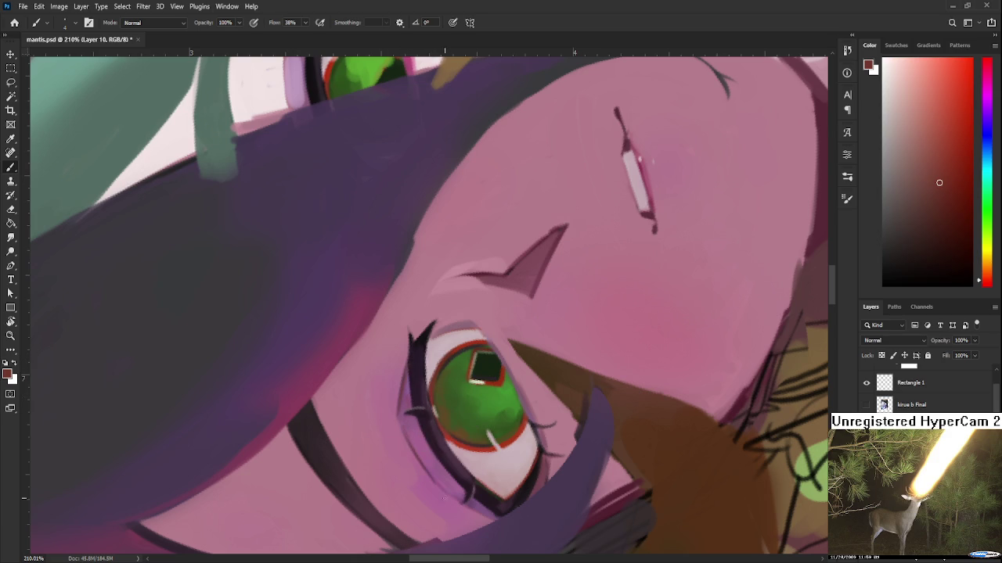
drag(444, 507, 381, 417)
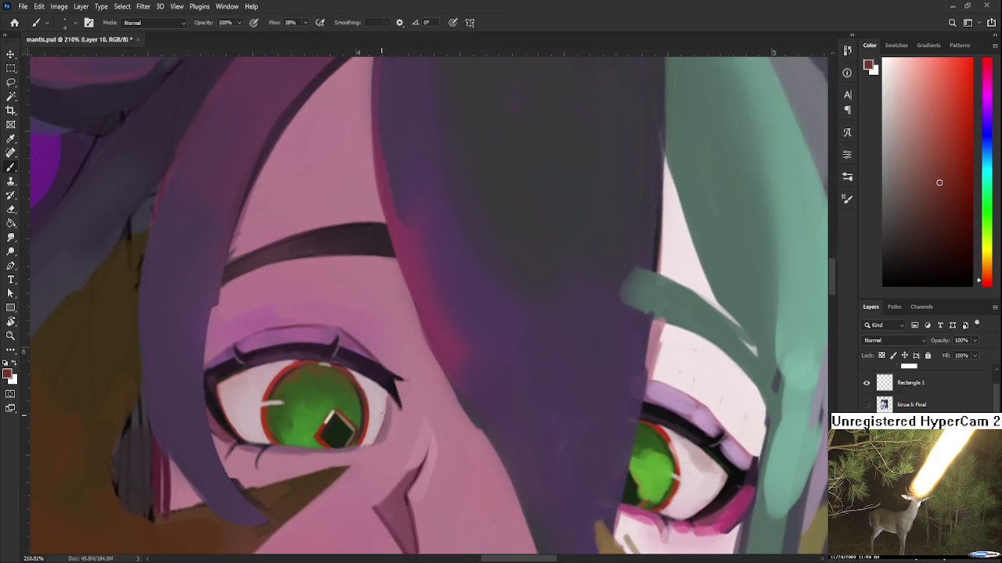
Sample lighter greyish pinks and a dark olive-brown near the eye, tilting the view to check the portrait
alt+click(384, 439)
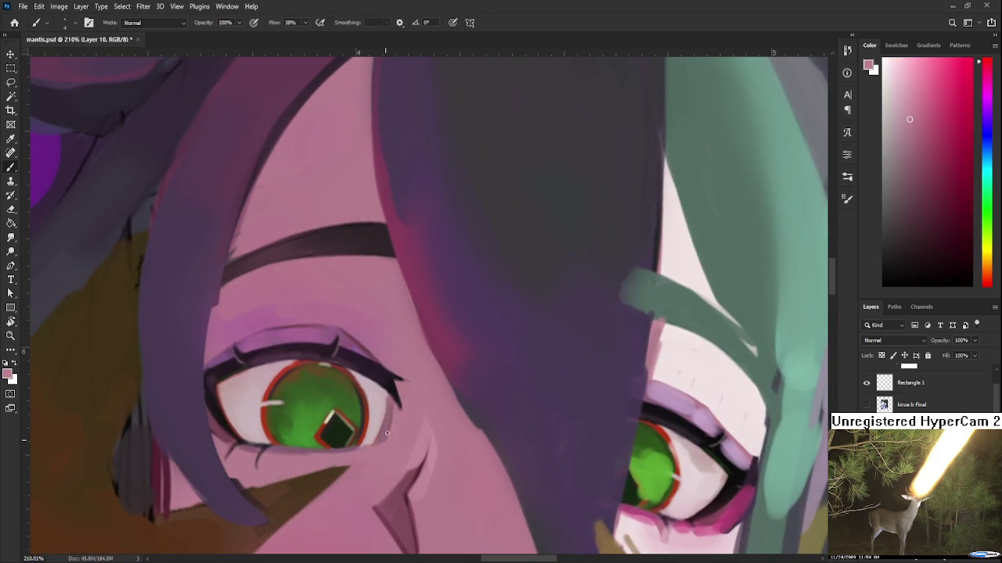
alt+click(390, 403)
drag(377, 401, 428, 383)
alt+click(317, 384)
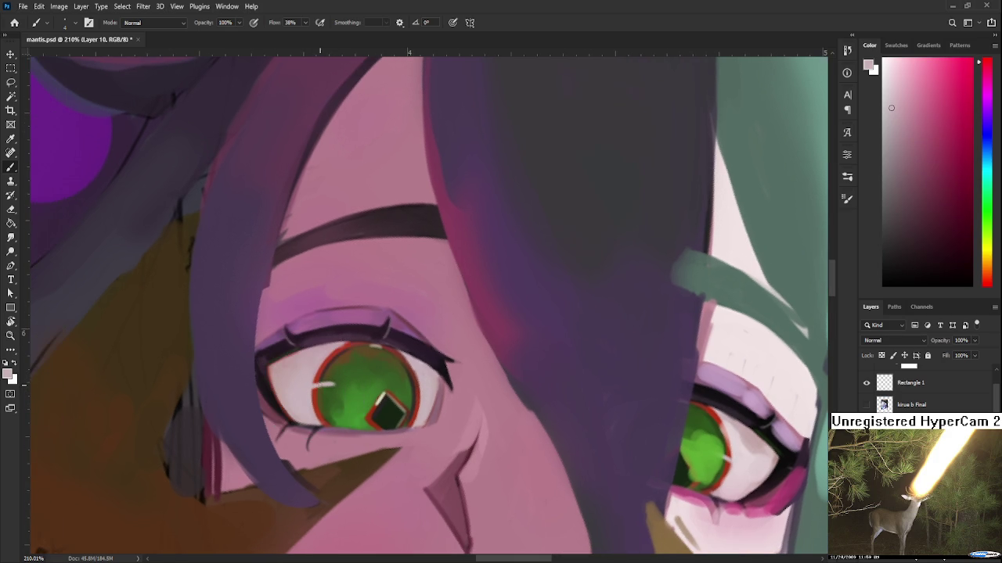
alt+click(314, 384)
alt+click(372, 349)
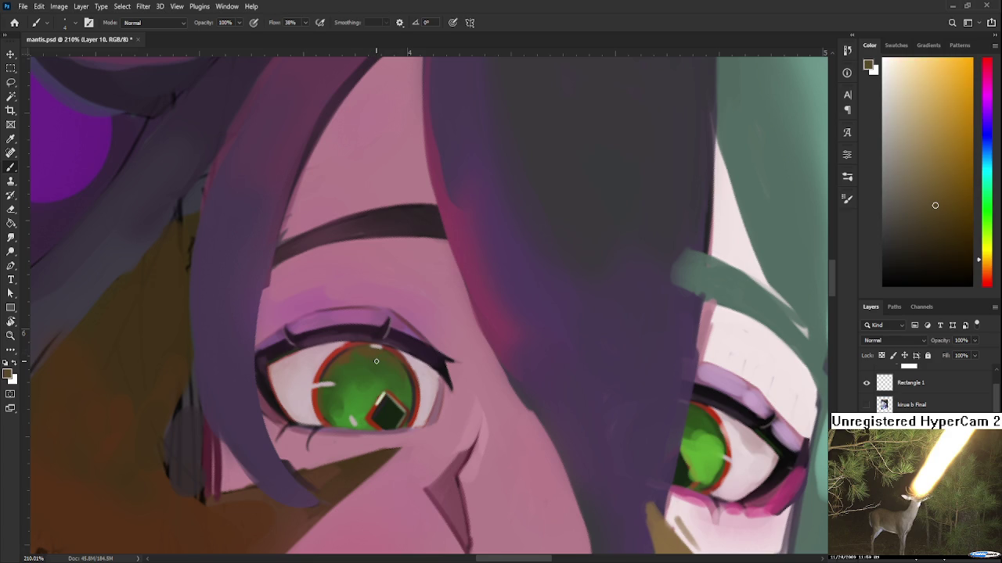
scroll(375, 361, down, 5)
key(r)
drag(376, 361, 404, 428)
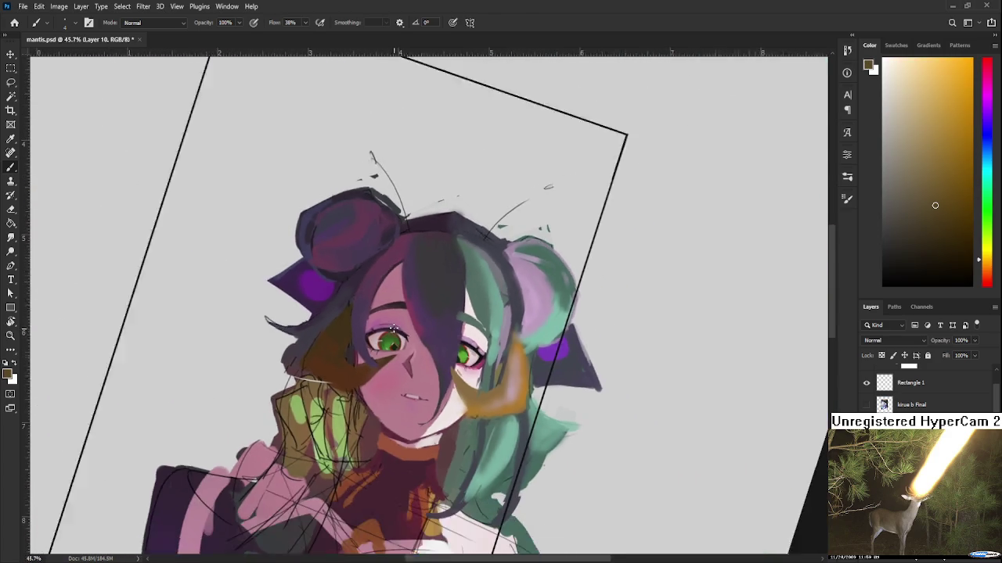
Reset the canvas rotation, reframe the eye and sample the dark purple of the lash line
key(Escape)
scroll(420, 330, up, 2)
scroll(419, 329, up, 3)
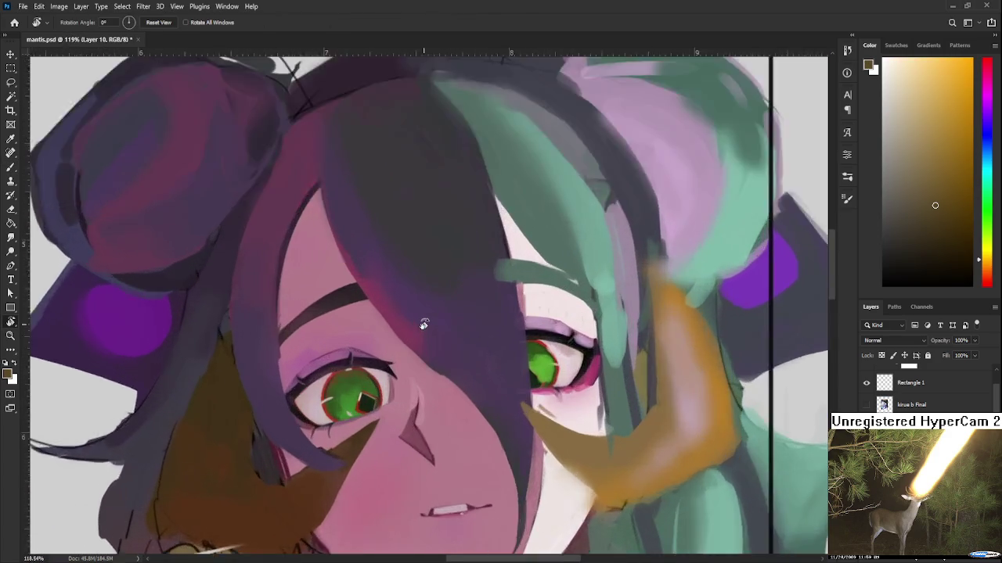
scroll(420, 330, up, 2)
scroll(420, 376, left, 1)
scroll(420, 418, left, 1)
key(b)
alt+click(264, 422)
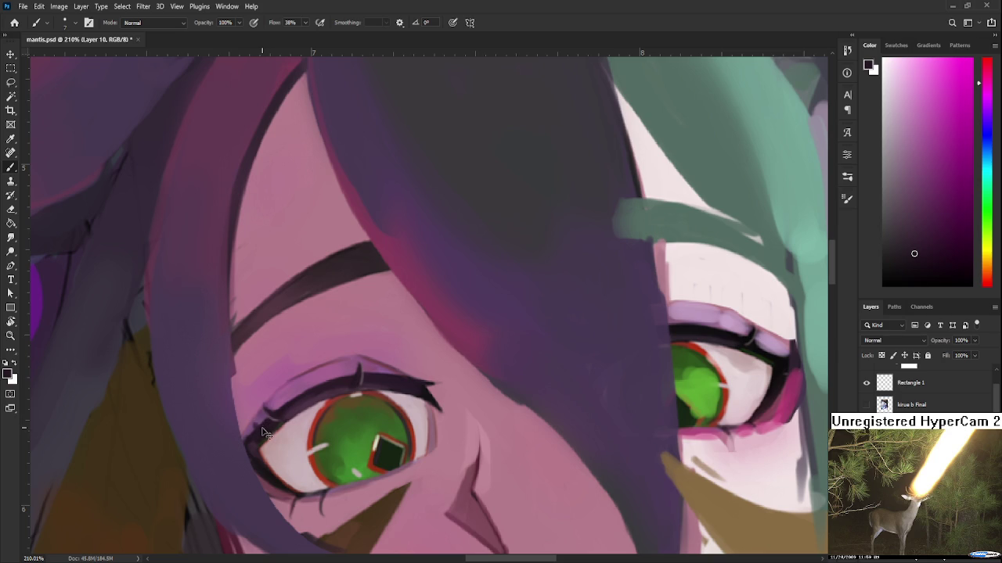
alt+click(261, 415)
alt+click(263, 417)
alt+click(257, 422)
alt+click(263, 429)
With a slightly smaller brush, paint a short dark-brown lash on the upper eyelid
key(bracketleft)
drag(284, 420, 258, 436)
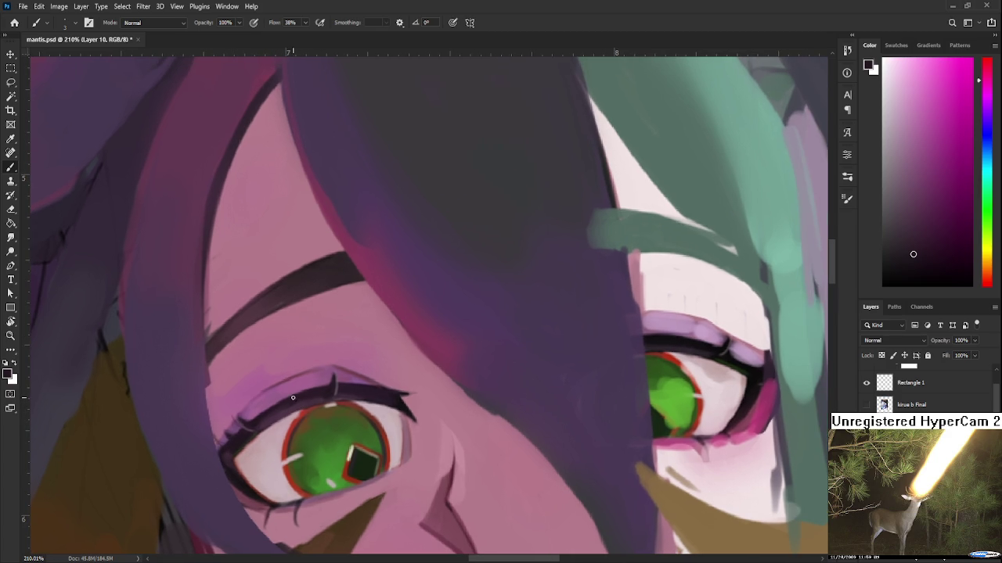
alt+click(258, 407)
alt+click(323, 383)
mouse_move(342, 388)
mouse_down()
mouse_move(337, 375)
mouse_move(381, 328)
mouse_up()
drag(368, 379, 376, 354)
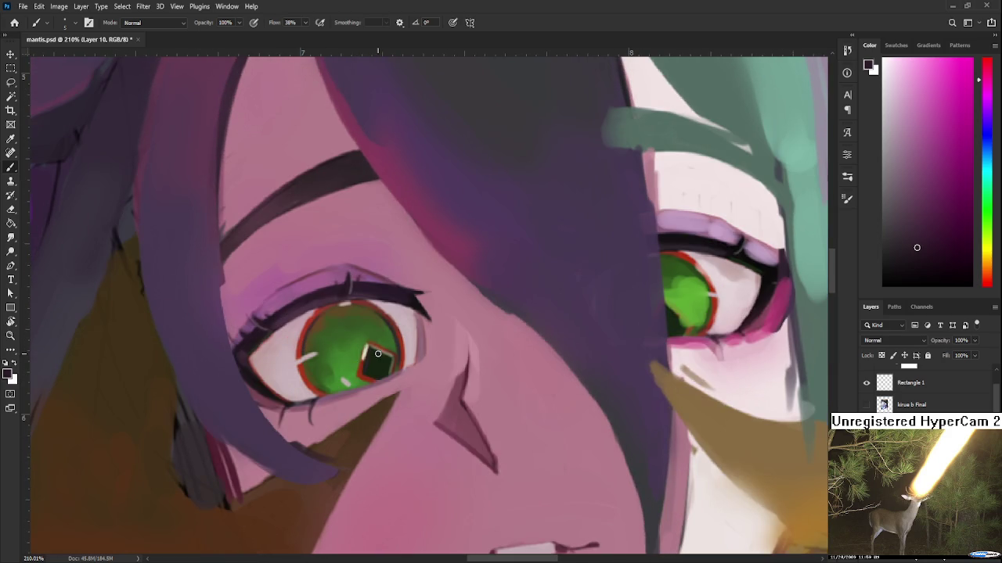
Sample iris greens to retouch the green iris of the uncovered eye
alt+click(358, 390)
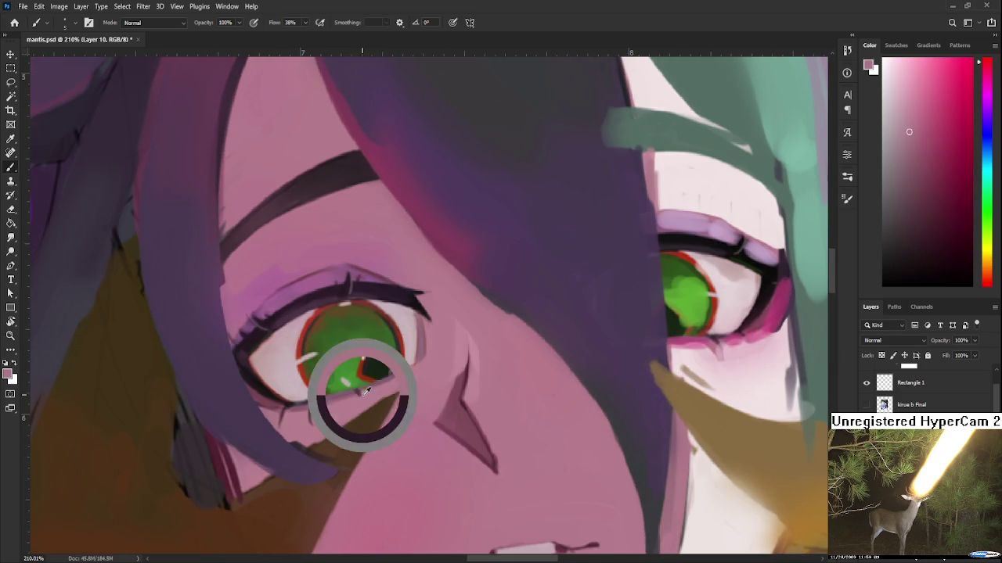
alt+click(364, 388)
mouse_move(364, 388)
mouse_down()
mouse_move(322, 275)
mouse_move(315, 387)
mouse_up()
alt+click(329, 278)
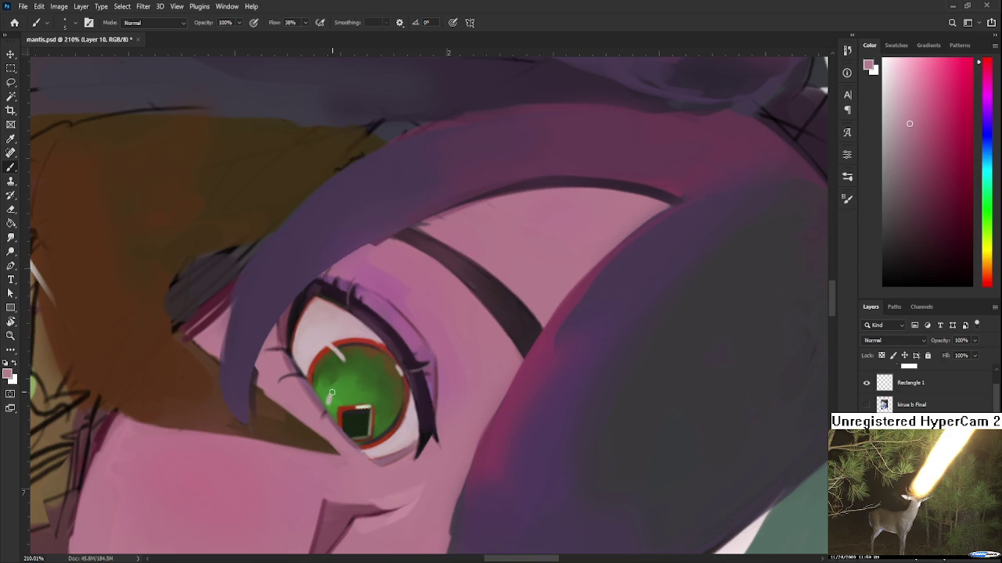
alt+click(316, 388)
alt+click(319, 391)
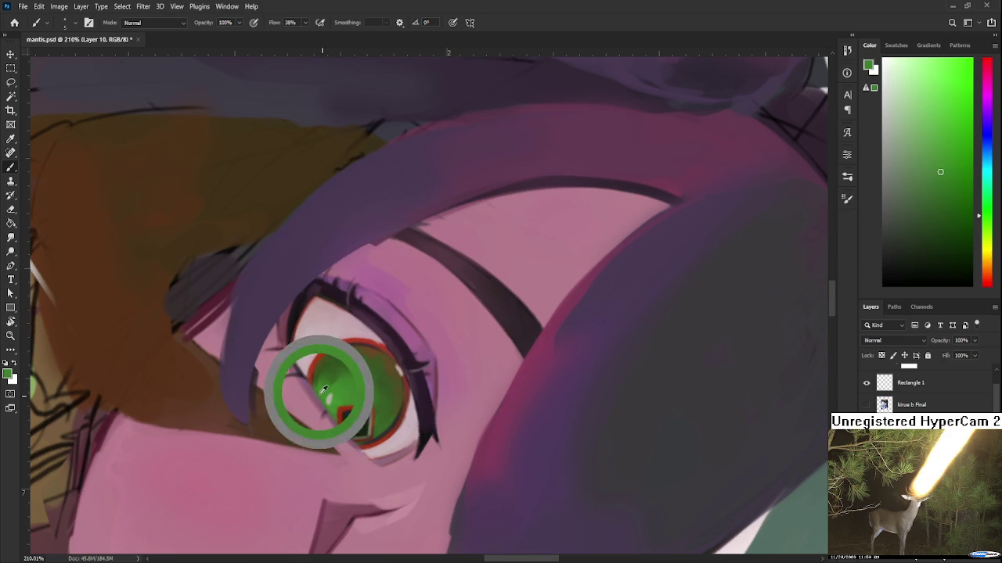
drag(341, 430, 507, 394)
scroll(507, 394, down, 3)
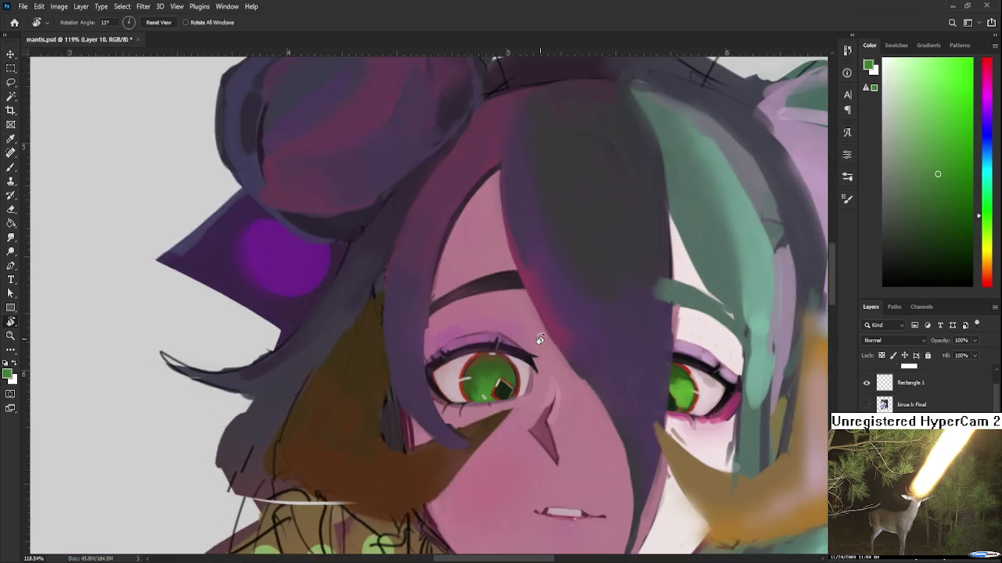
Frame the eyebrow area and sample the dark grey-purple of the hair
scroll(509, 376, down, 3)
scroll(512, 344, up, 1)
scroll(517, 322, up, 2)
scroll(504, 354, up, 1)
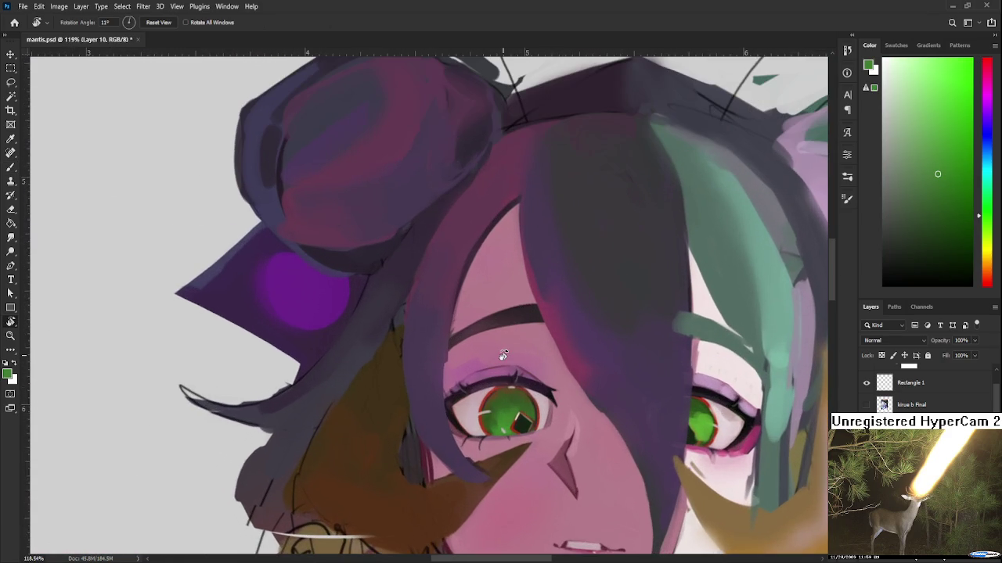
scroll(504, 354, up, 1)
key(b)
alt+click(491, 356)
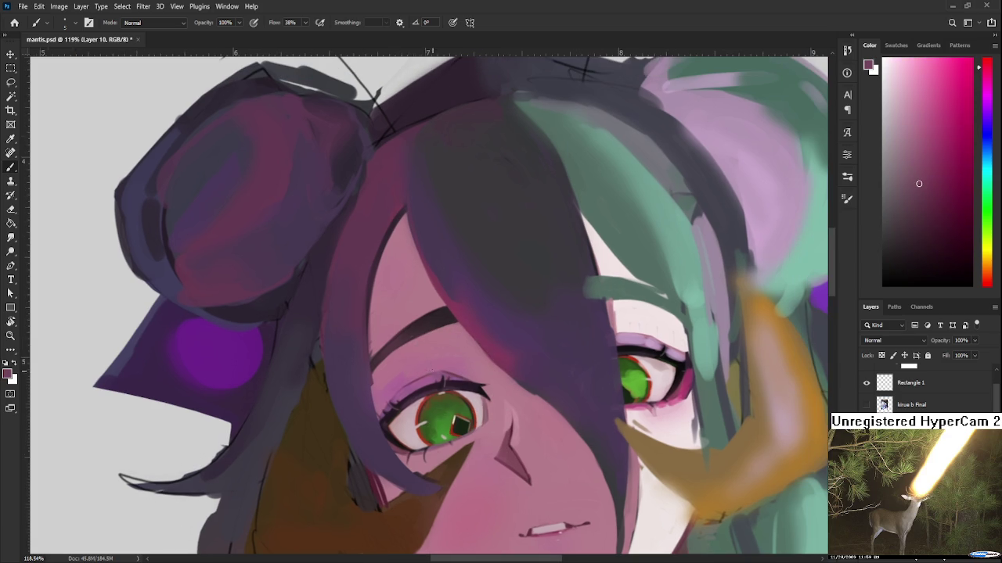
drag(448, 331, 415, 352)
drag(448, 350, 435, 352)
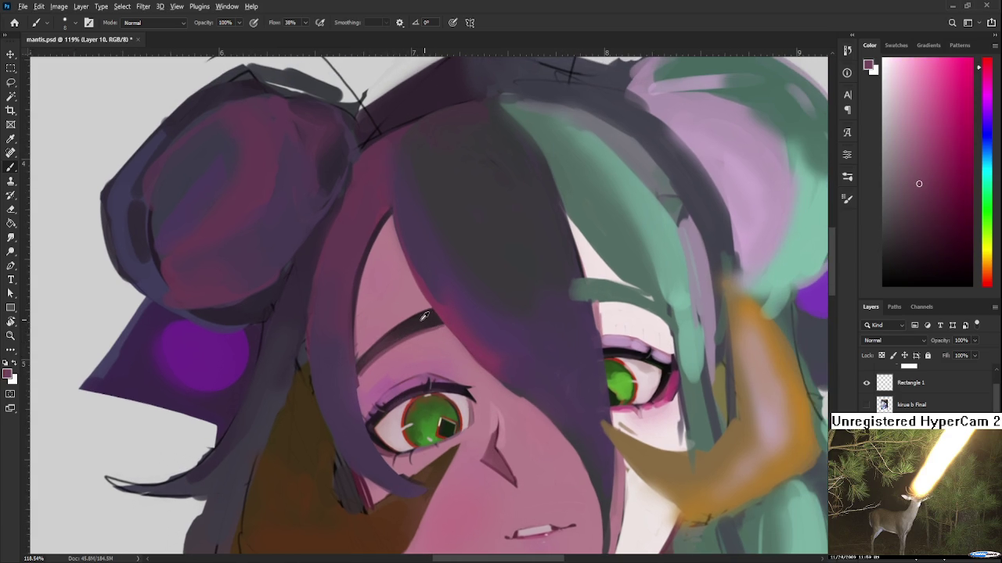
alt+click(509, 234)
Enlarge the brush to 30 and sample dark reddish pinks along the eyebrow
key(bracketright)
key(bracketright)
key(bracketright)
alt+click(387, 342)
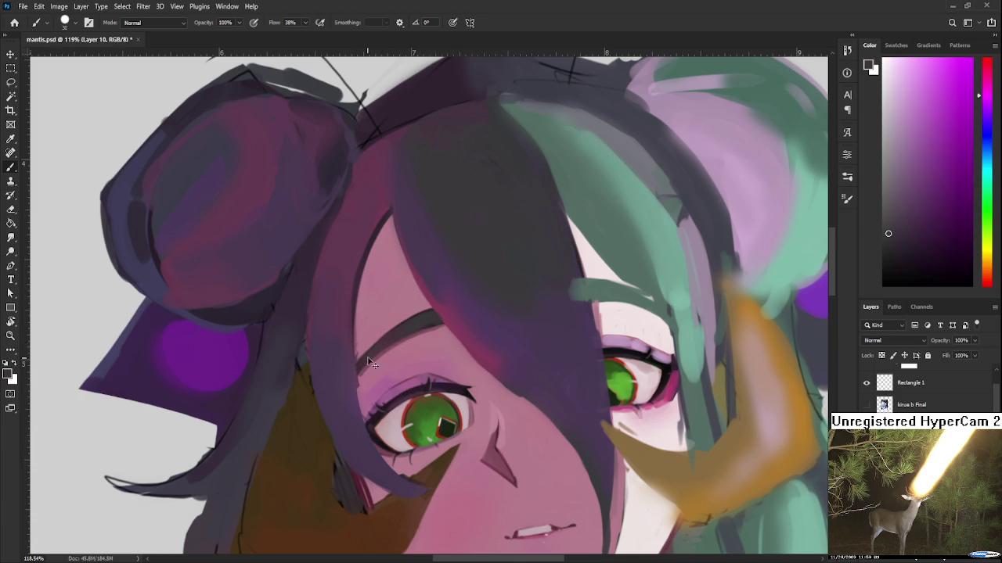
alt+click(387, 340)
scroll(387, 340, down, 2)
scroll(388, 340, down, 3)
scroll(423, 383, up, 2)
scroll(446, 423, up, 3)
scroll(430, 414, up, 1)
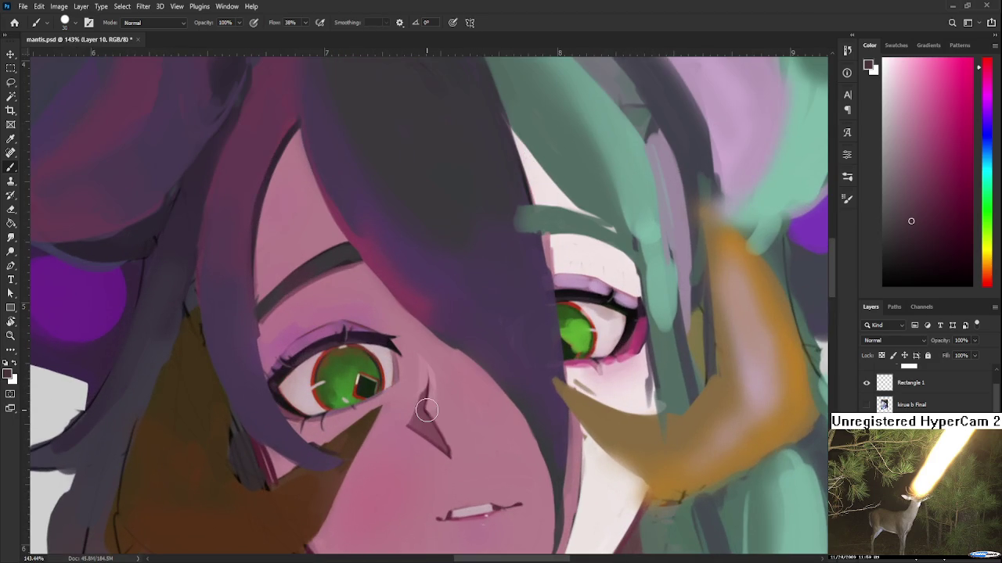
Paint a darker, redder-pink nose ridge line extending above the nose triangle
alt+click(415, 407)
drag(417, 396, 413, 417)
drag(423, 377, 420, 400)
alt+click(422, 368)
Paint lighter skin pink over the dark nose ridge line to soften it
drag(421, 362, 414, 415)
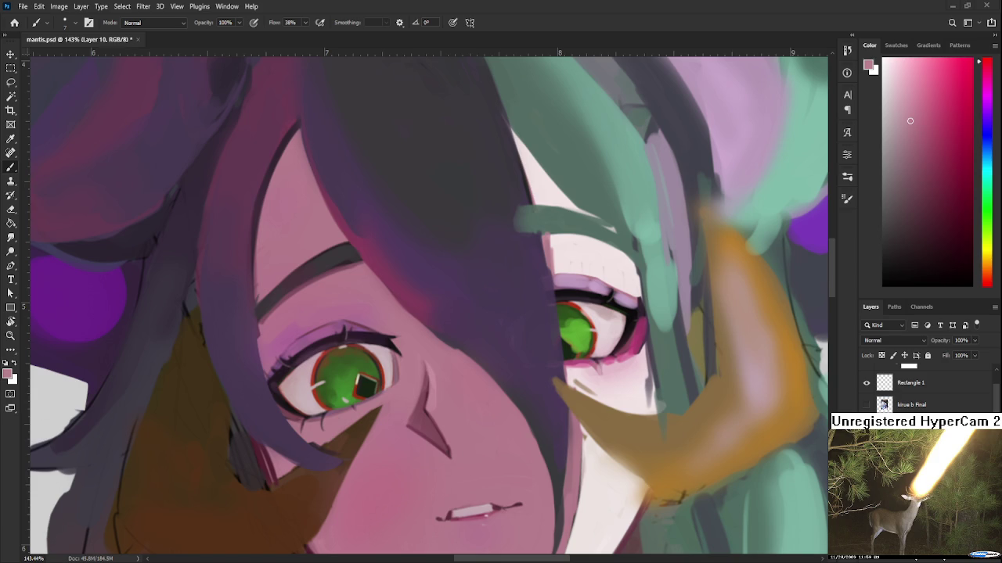
scroll(372, 306, down, 2)
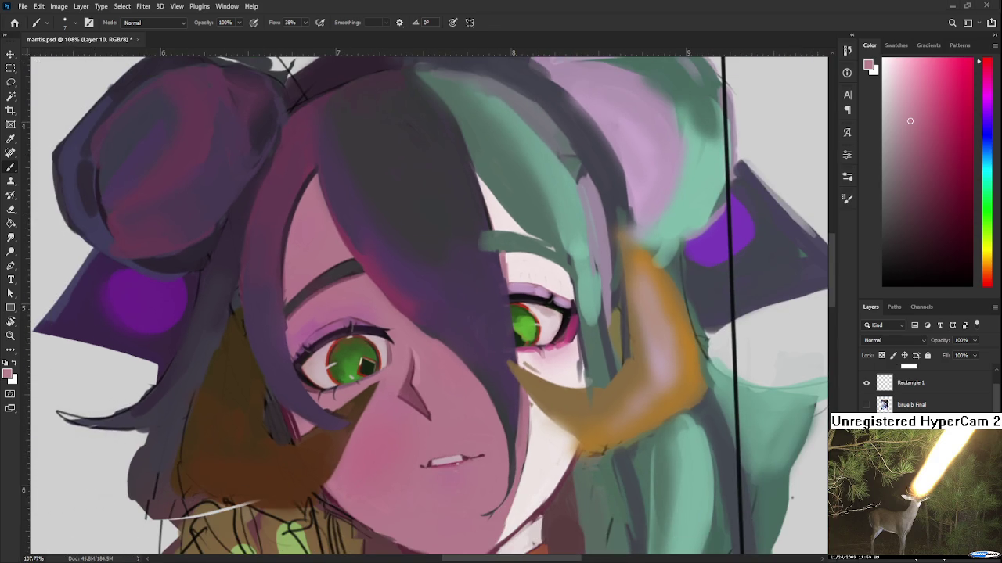
Zoom, rotate and reframe the canvas on the hair edge at the face's left side
scroll(415, 337, down, 5)
scroll(407, 335, up, 3)
scroll(403, 333, up, 3)
scroll(396, 330, down, 2)
mouse_move(396, 330)
mouse_down()
mouse_move(396, 389)
mouse_move(336, 407)
mouse_up()
key(r)
scroll(321, 411, up, 2)
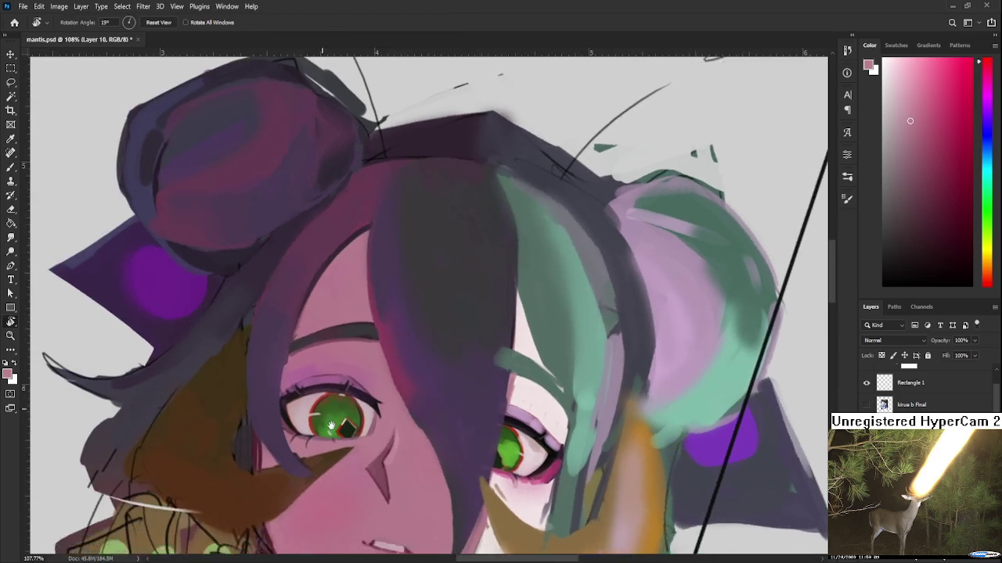
key(Escape)
key(b)
Darken the hair edge left of the face and eye, undoing two stray strokes
drag(333, 362, 308, 469)
drag(328, 389, 319, 507)
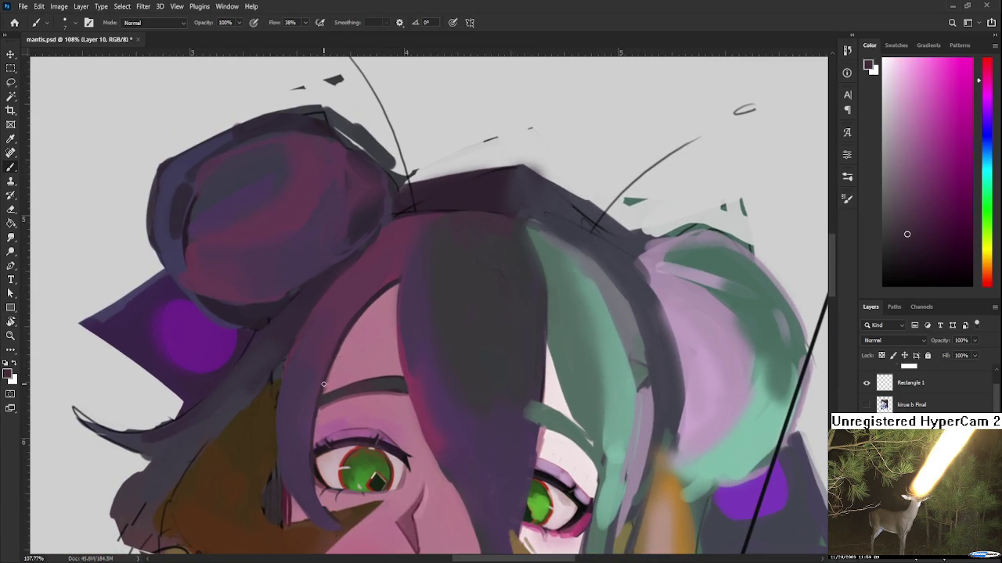
drag(333, 362, 310, 479)
key(ctrl+z)
mouse_move(332, 366)
mouse_down()
mouse_move(310, 451)
mouse_move(319, 509)
mouse_up()
key(ctrl+z)
Choose a darker magenta colour and test a forehead hairline stroke, undoing it
alt+click(354, 320)
drag(969, 110, 953, 115)
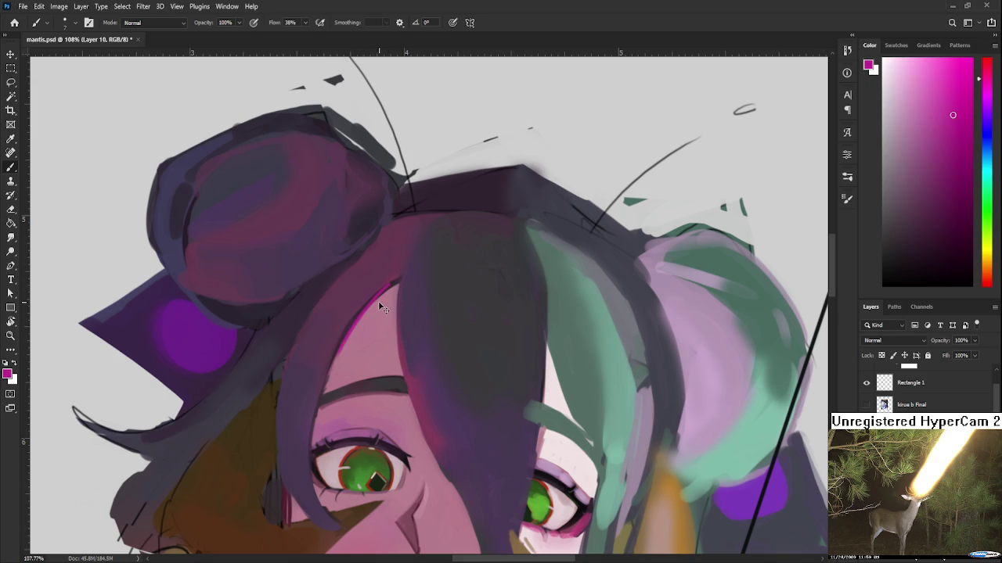
drag(970, 146, 961, 155)
drag(391, 283, 334, 374)
key(ctrl+z)
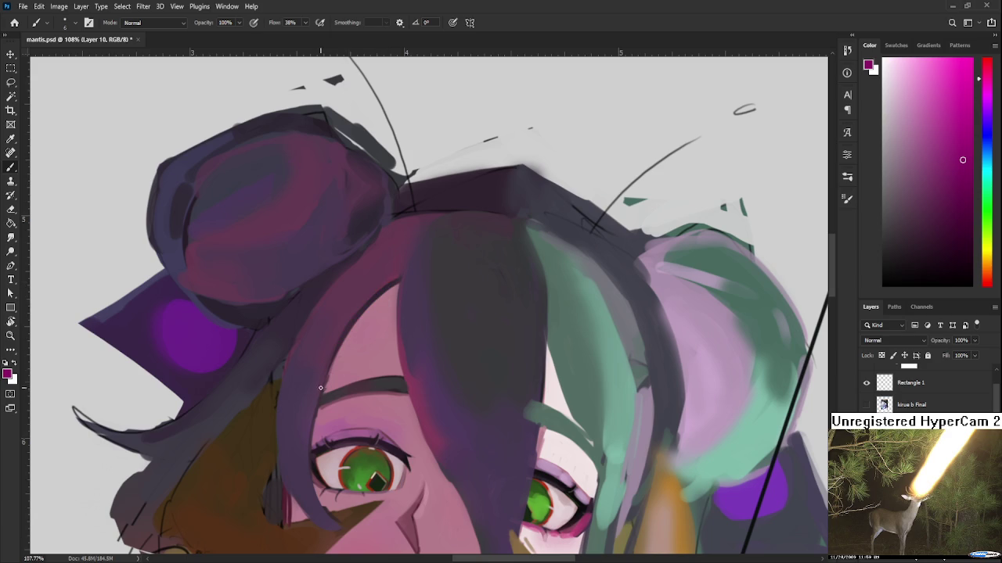
Darken the hair edge beside the left eye and paint a thin bright magenta rim along the hairline
scroll(332, 369, down, 3)
scroll(332, 369, down, 1)
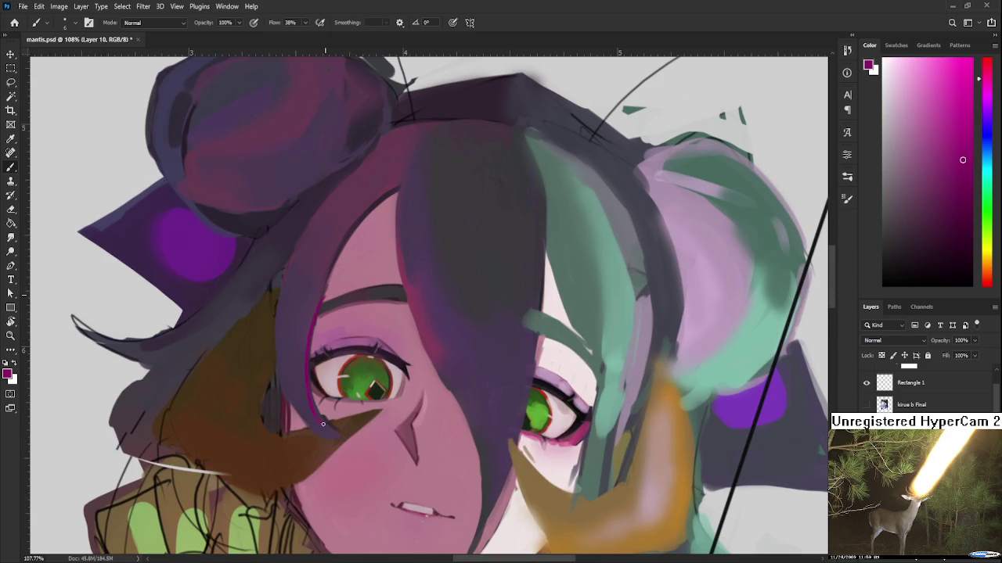
drag(314, 387, 343, 438)
scroll(335, 422, up, 4)
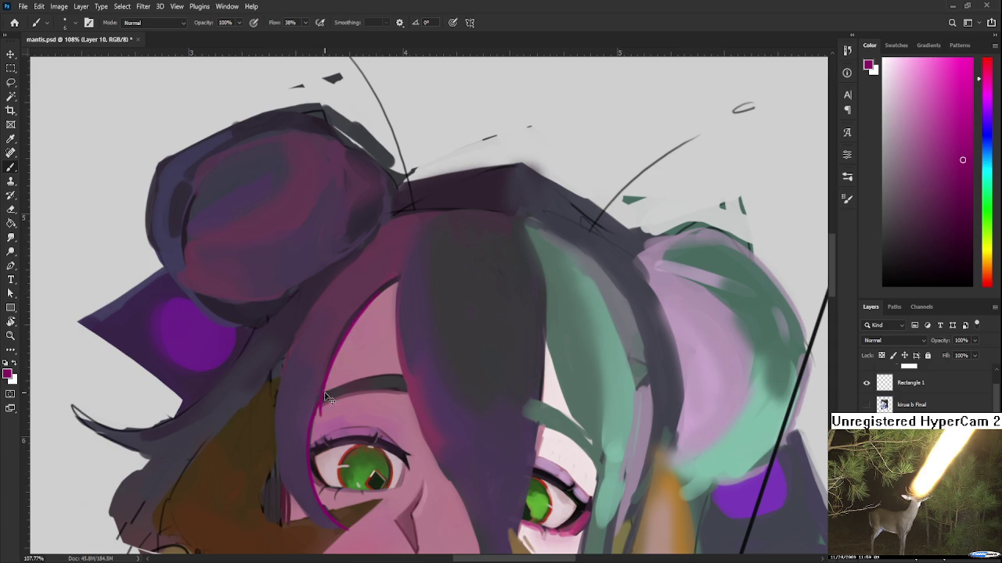
drag(394, 281, 326, 390)
drag(385, 290, 320, 380)
drag(353, 322, 312, 420)
Sample skin pinks, hair purples and forehead hair-edge colours to refine the rim
alt+click(319, 403)
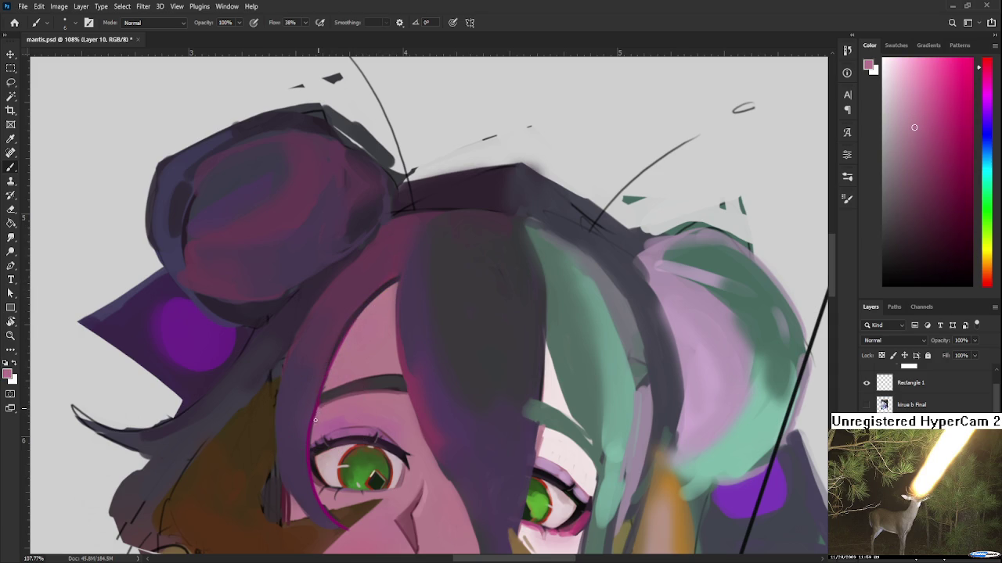
alt+click(320, 403)
alt+click(308, 416)
alt+click(309, 437)
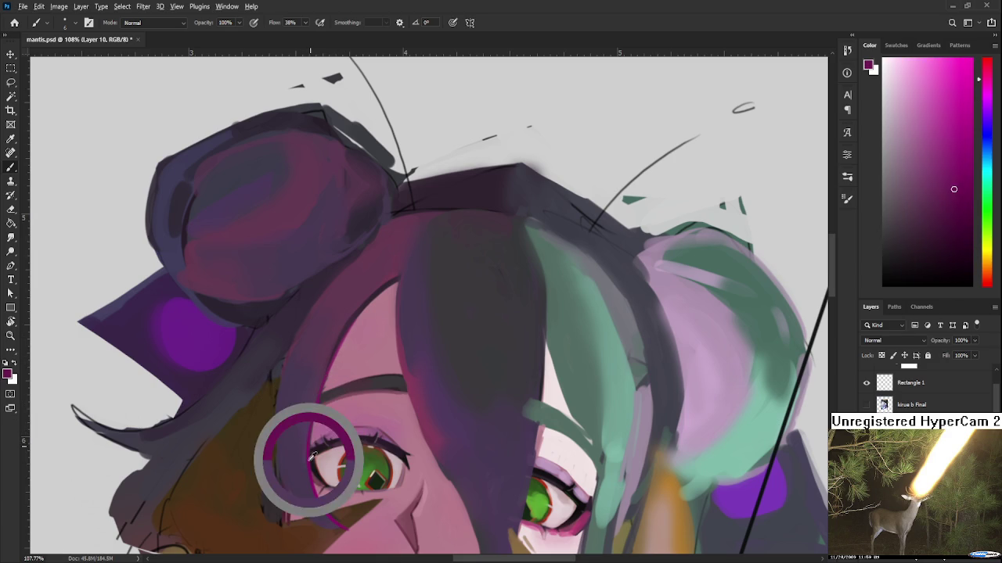
alt+click(369, 288)
alt+click(356, 315)
alt+click(328, 345)
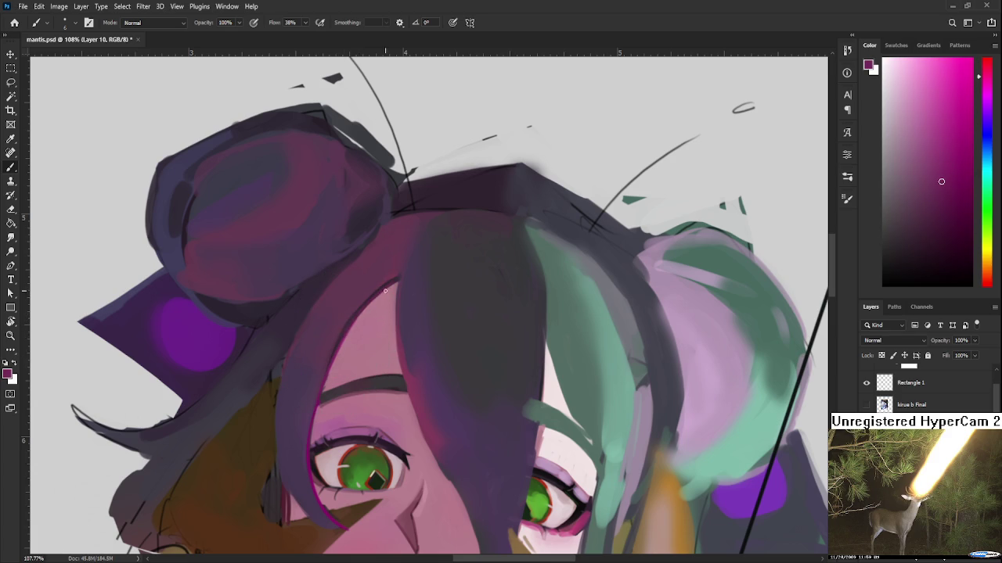
alt+click(349, 313)
alt+click(313, 401)
scroll(329, 454, down, 3)
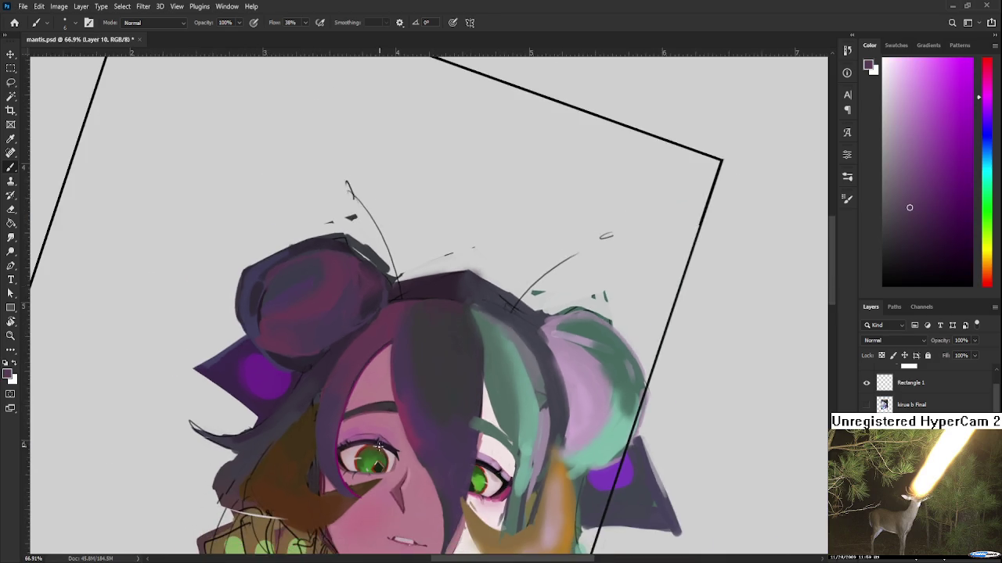
Sample skin and lip pinks and tilt the view about 10° over the face
scroll(440, 371, up, 3)
scroll(440, 371, up, 2)
mouse_move(441, 369)
mouse_down()
mouse_move(402, 369)
mouse_move(392, 392)
mouse_up()
alt+click(383, 410)
alt+click(391, 465)
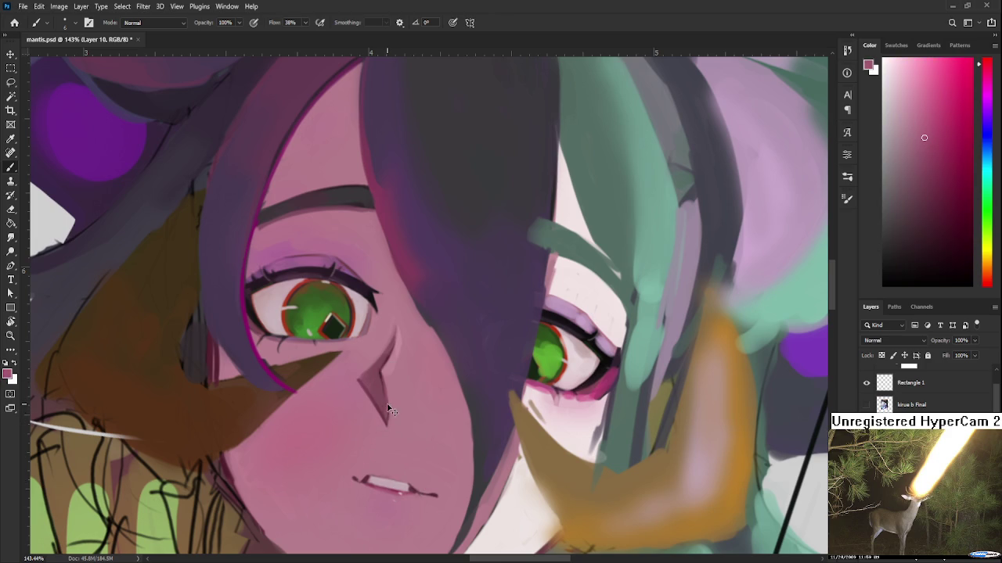
key(r)
mouse_move(386, 391)
mouse_down()
mouse_move(416, 396)
mouse_move(389, 420)
mouse_up()
alt+click(364, 436)
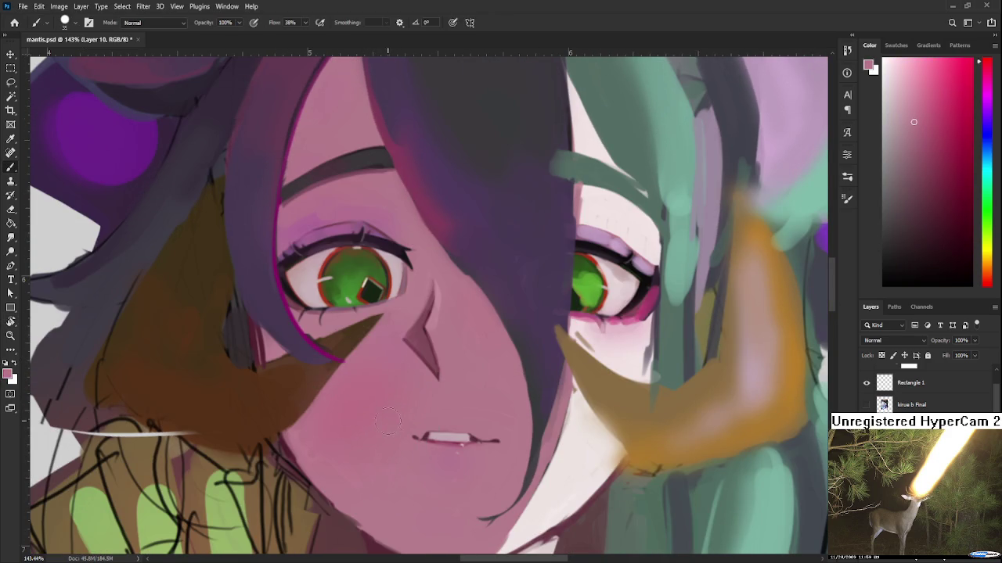
alt+click(346, 455)
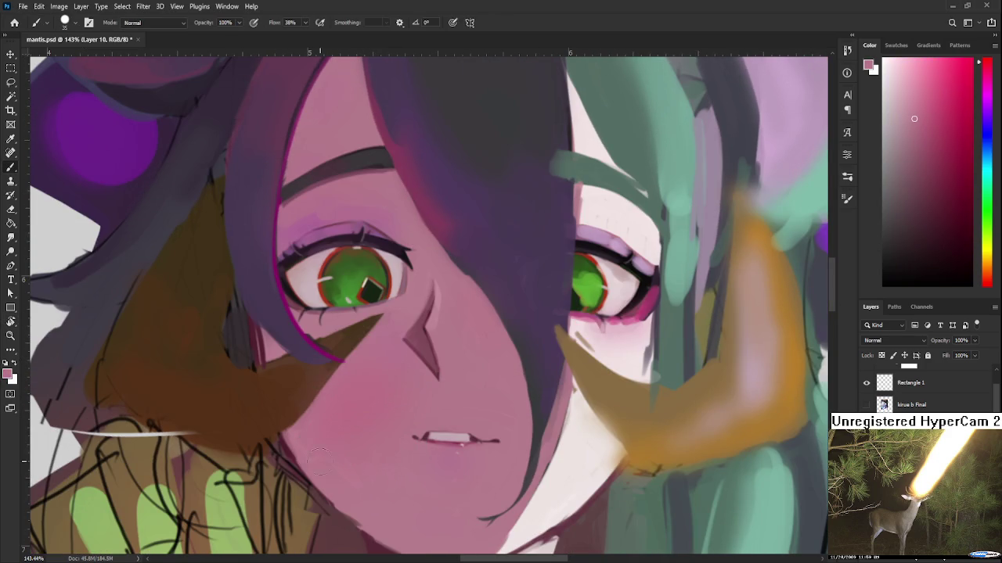
alt+click(358, 421)
Soften the left cheek edge with pink strokes, shading the lower cheek darker
scroll(375, 425, down, 1)
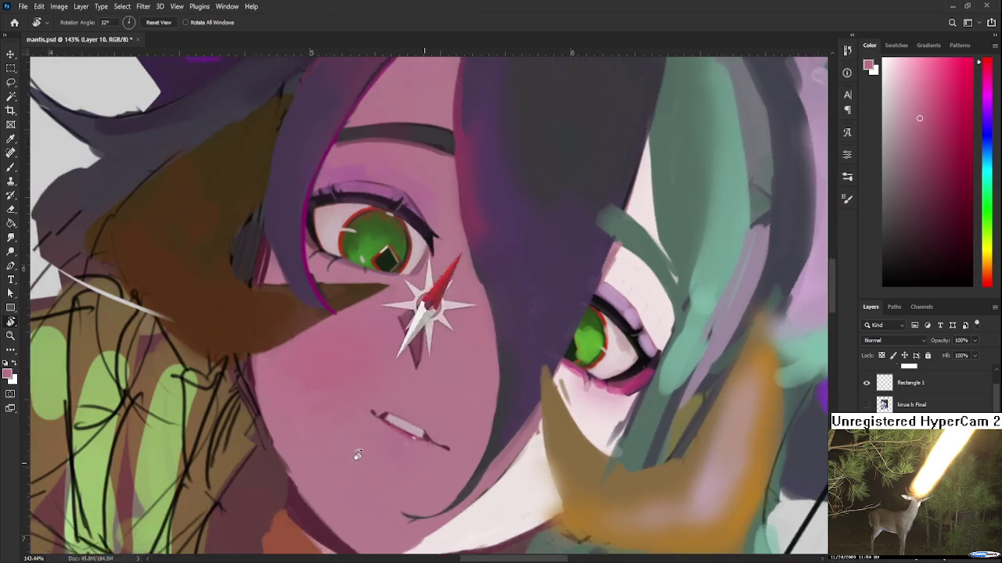
mouse_move(470, 235)
mouse_down()
mouse_move(389, 407)
mouse_move(349, 435)
mouse_move(342, 390)
mouse_up()
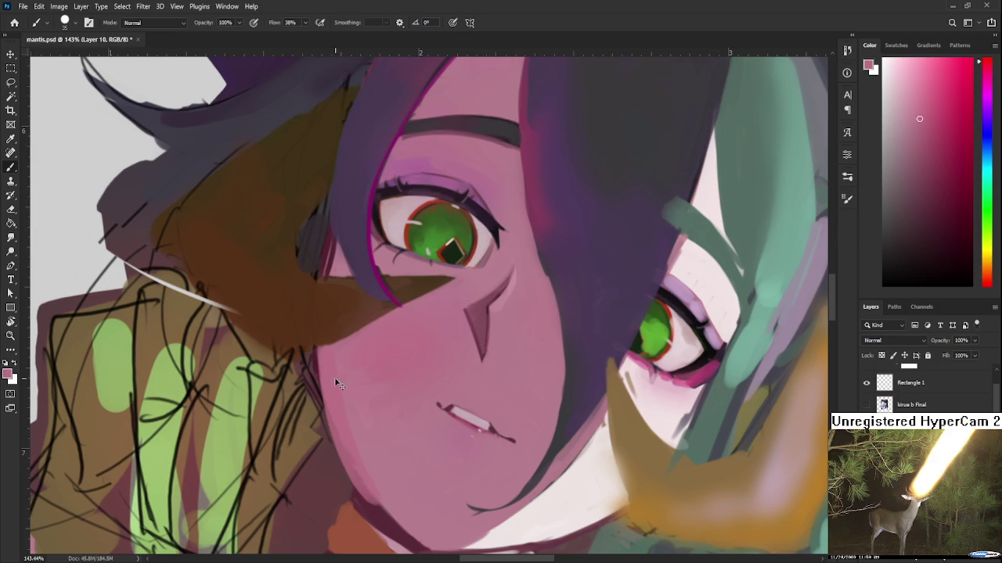
alt+click(514, 278)
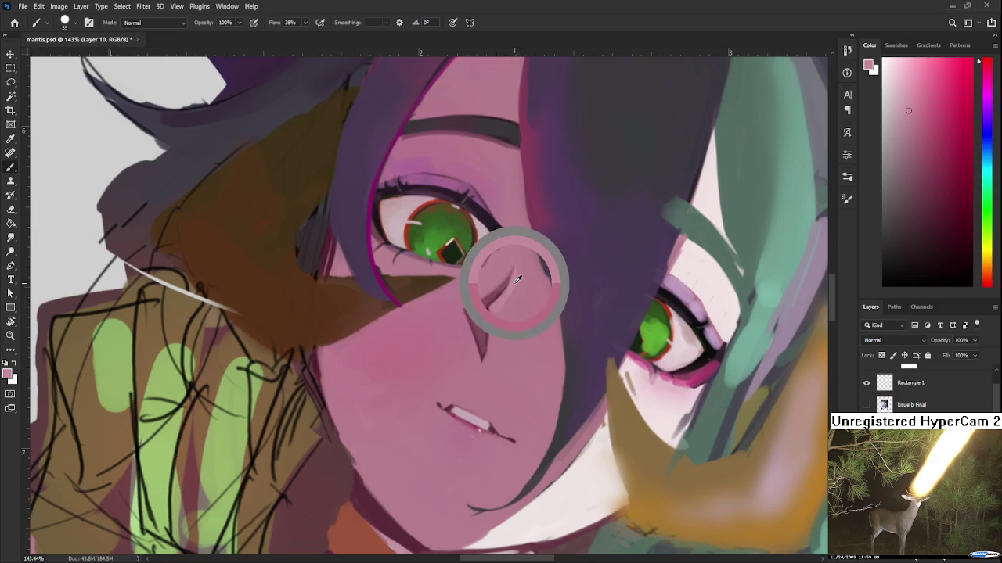
mouse_move(378, 480)
mouse_down()
mouse_move(425, 445)
mouse_move(380, 418)
mouse_up()
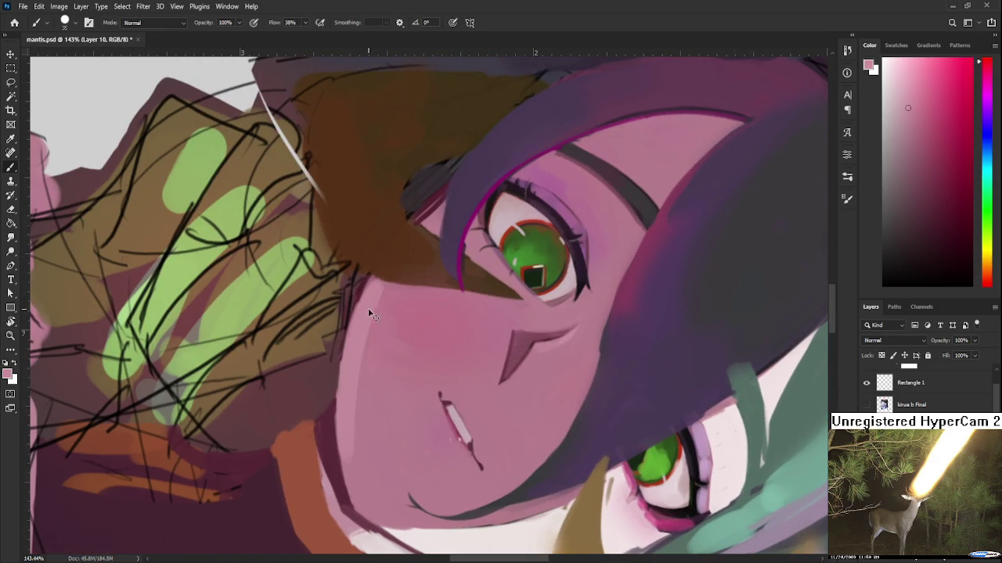
mouse_move(372, 322)
mouse_down()
mouse_move(338, 356)
mouse_move(337, 470)
mouse_up()
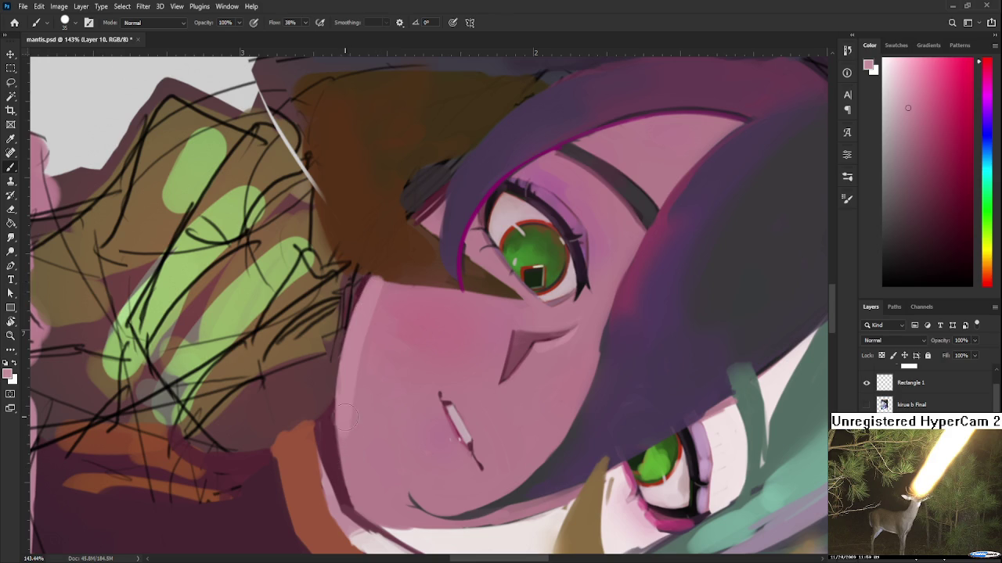
mouse_move(335, 434)
mouse_down()
mouse_move(373, 498)
mouse_move(356, 430)
mouse_up()
alt+click(373, 497)
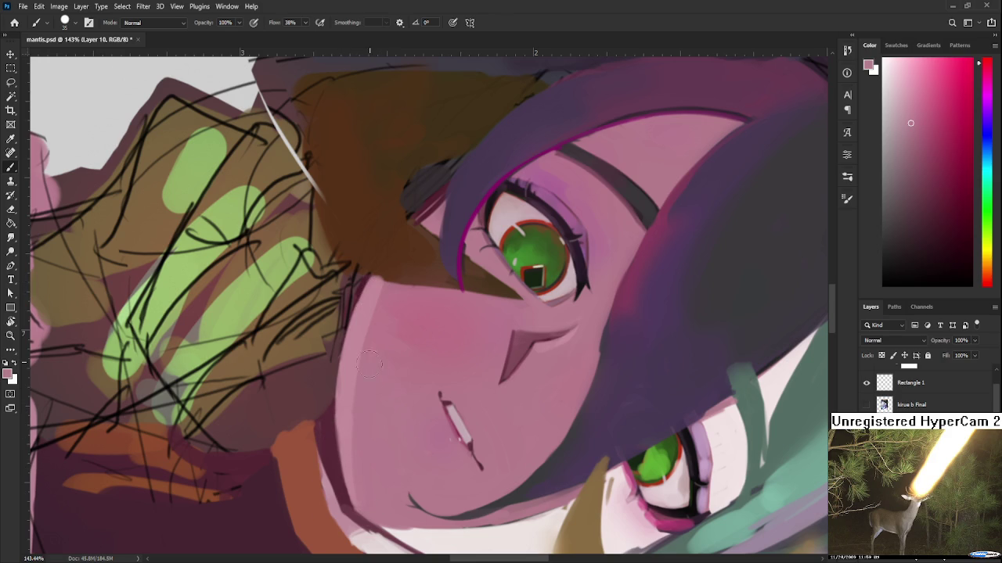
Turn the view upright on the eye and fill light pink between the grey strand and brown shadow
alt+click(389, 274)
key(r)
drag(389, 274, 418, 290)
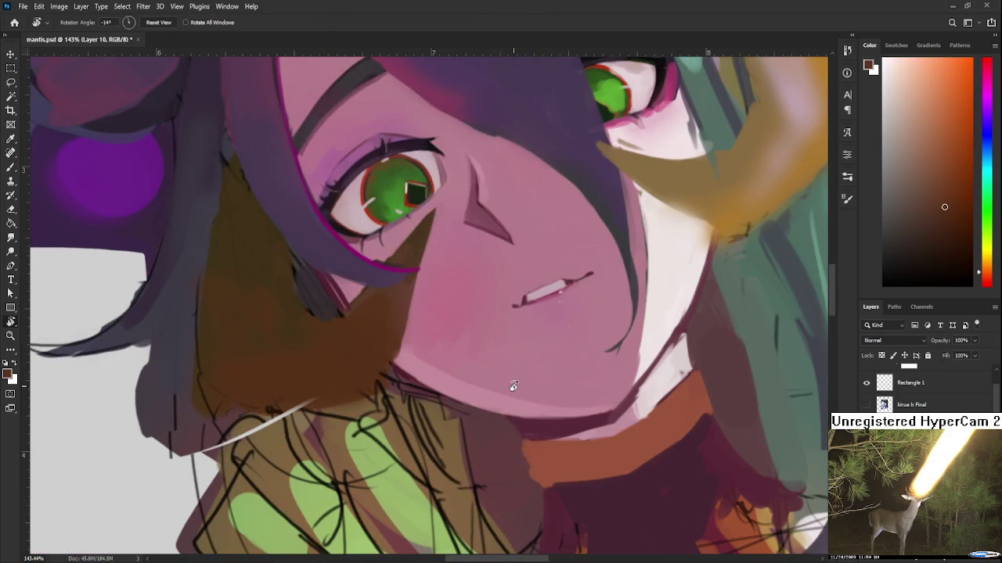
scroll(514, 384, down, 1)
scroll(521, 395, down, 1)
drag(522, 395, 591, 371)
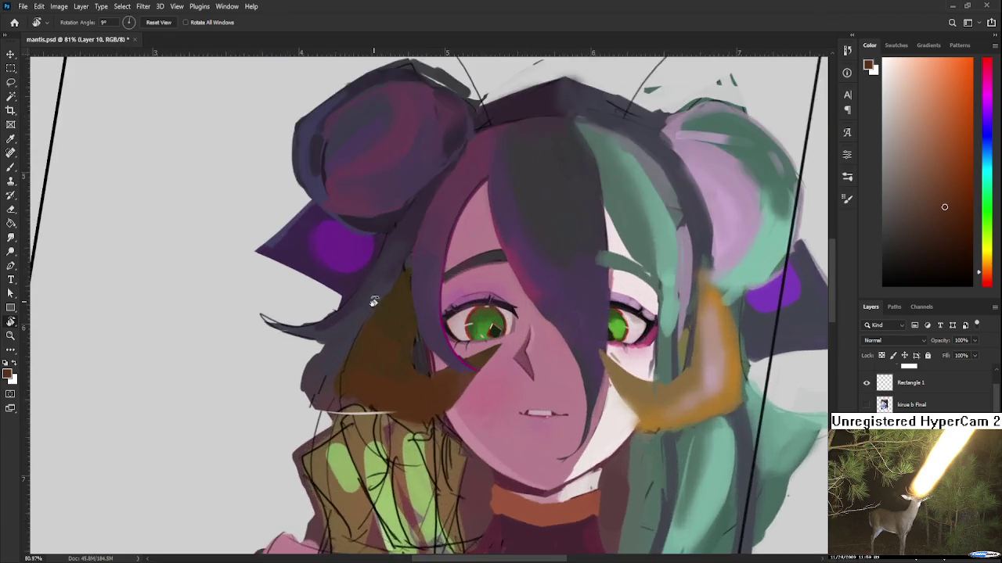
scroll(481, 437, up, 3)
drag(481, 437, 402, 373)
key(b)
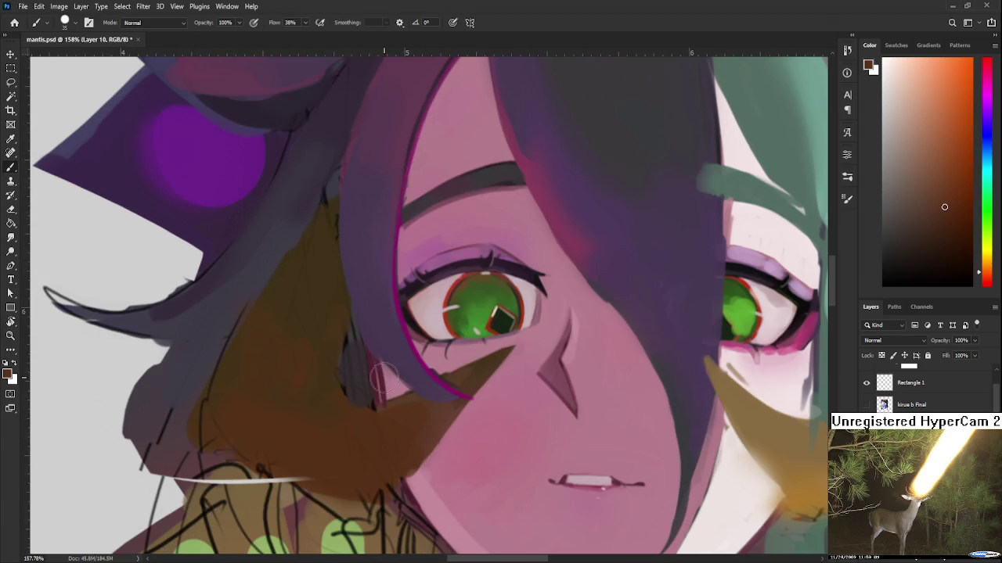
alt+click(416, 479)
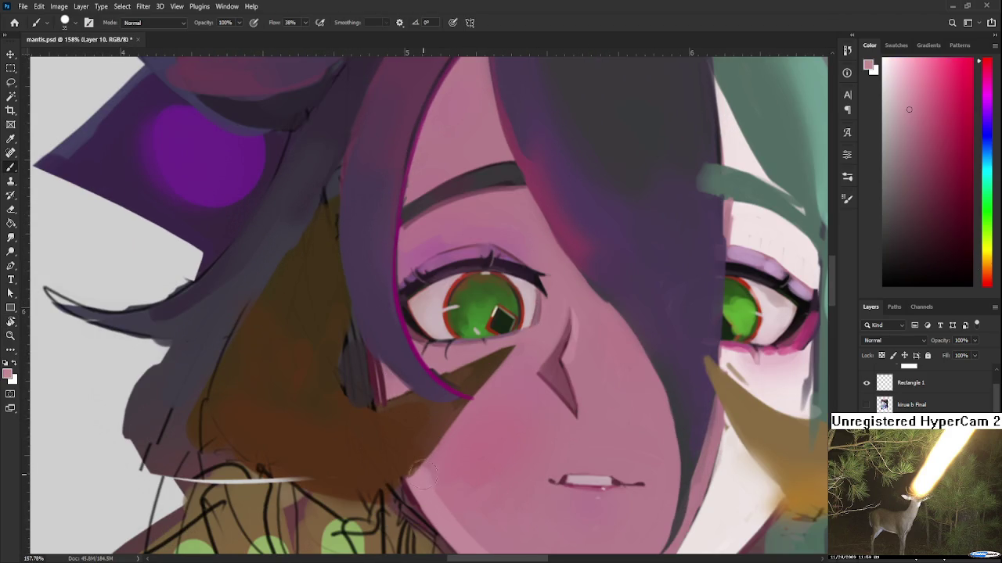
drag(383, 370, 388, 398)
Reduce the brush to size 15, sample a darker cheek pink, and rotate the view about 13°
drag(424, 388, 382, 374)
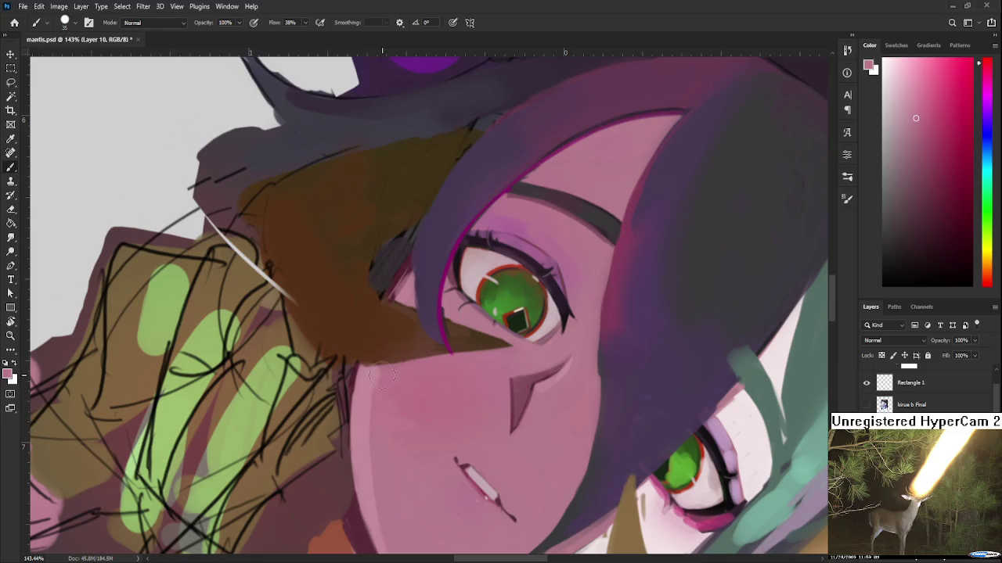
key(bracketleft)
key(bracketleft)
key(bracketleft)
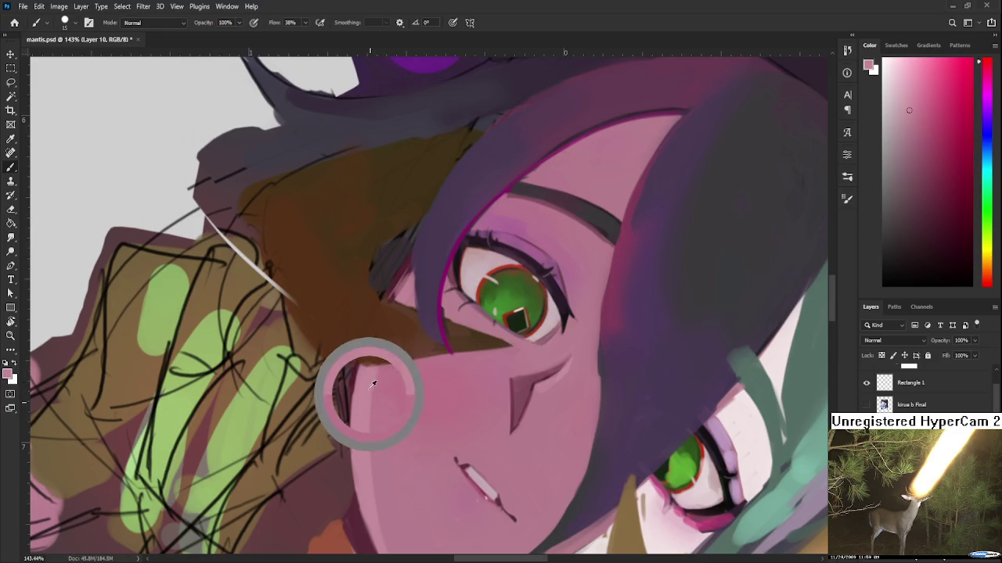
scroll(357, 454, down, 3)
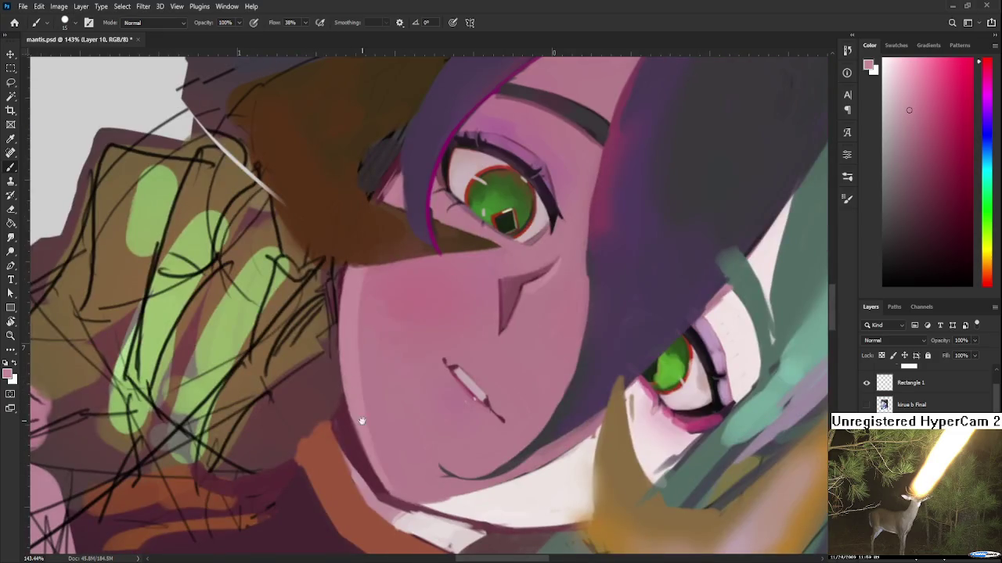
alt+click(383, 447)
alt+click(346, 430)
key(r)
drag(381, 495, 501, 465)
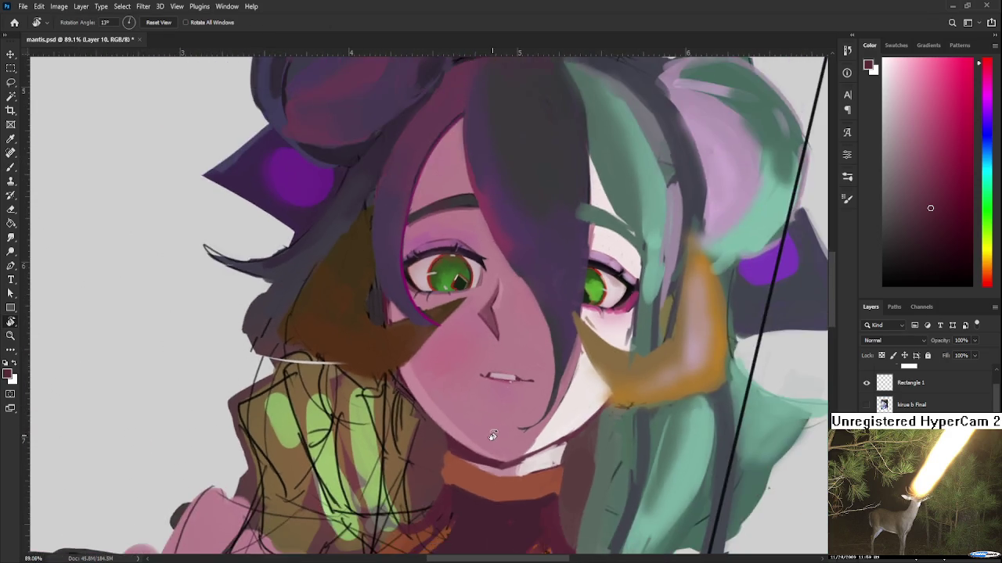
scroll(494, 437, down, 5)
scroll(491, 405, up, 1)
scroll(469, 360, up, 3)
scroll(469, 360, down, 3)
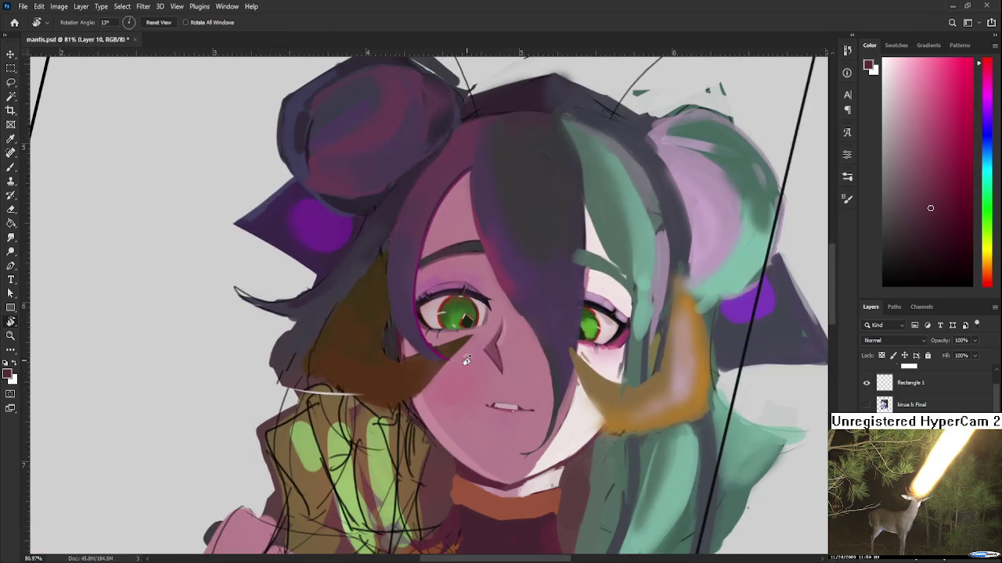
scroll(496, 444, down, 2)
mouse_move(496, 445)
mouse_down()
mouse_move(554, 495)
mouse_move(540, 478)
mouse_up()
scroll(485, 360, up, 2)
scroll(485, 360, up, 2)
key(b)
alt+click(443, 419)
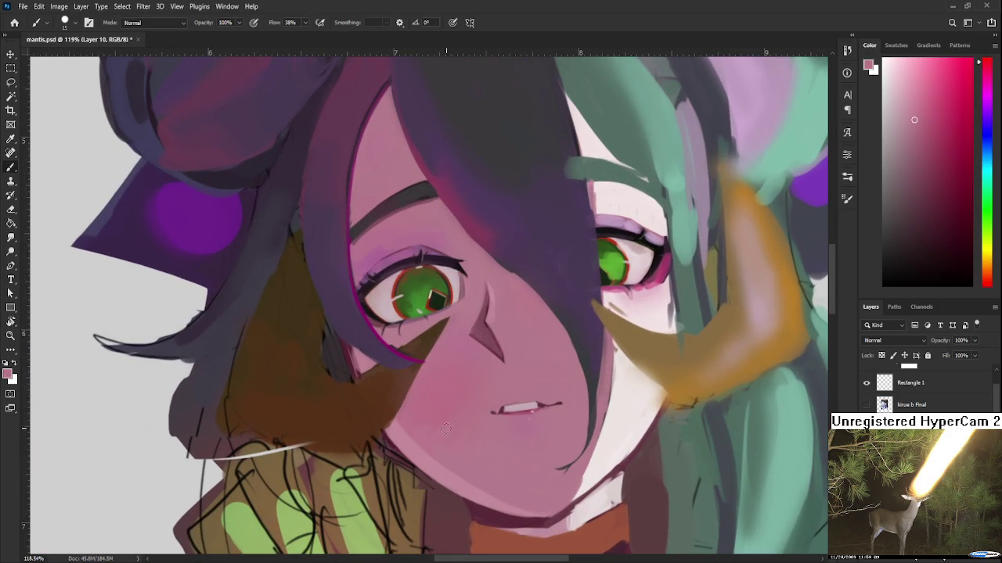
alt+click(443, 429)
alt+click(443, 412)
scroll(418, 414, down, 2)
scroll(419, 414, down, 2)
scroll(438, 352, down, 1)
scroll(472, 283, up, 2)
scroll(472, 283, up, 2)
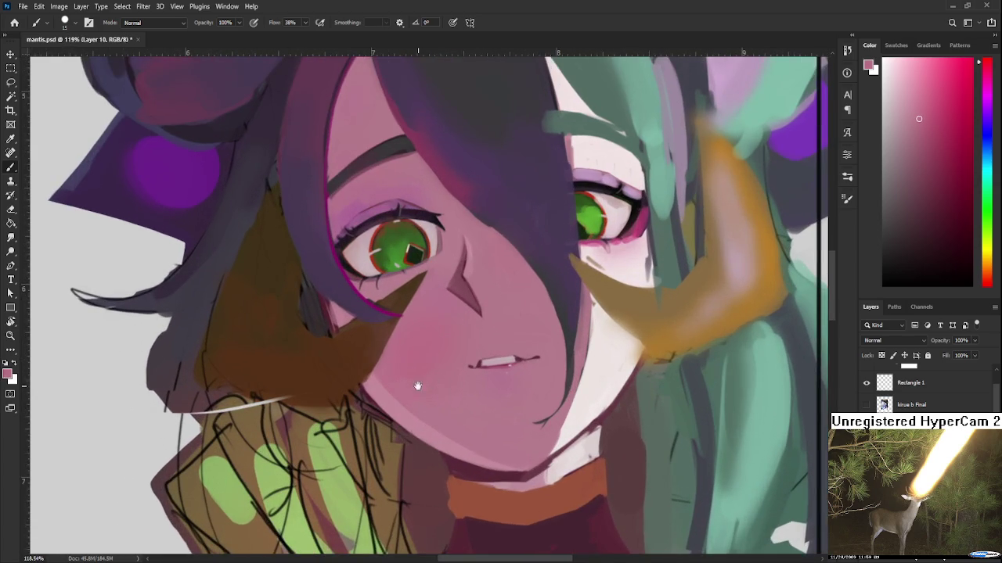
drag(422, 383, 387, 414)
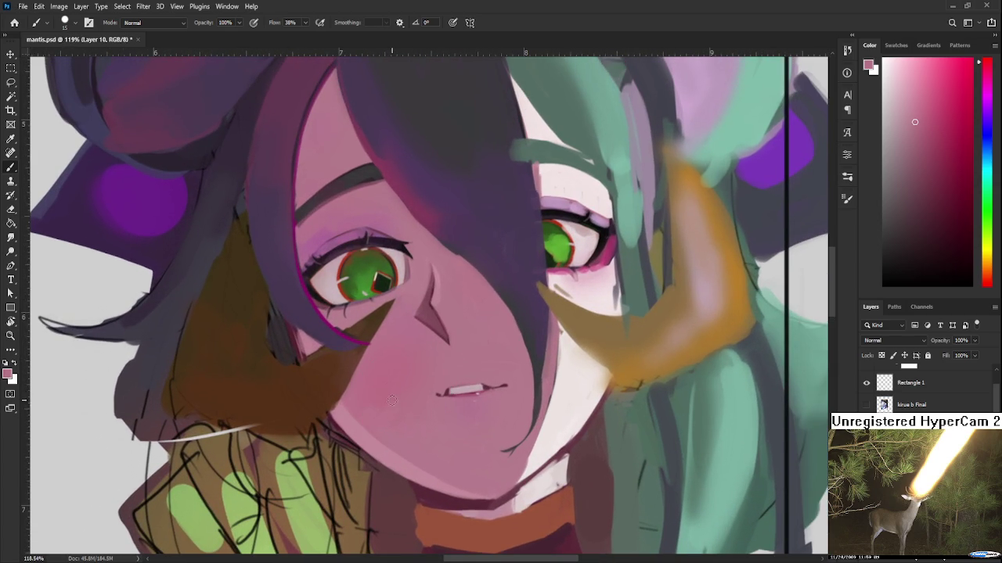
drag(413, 375, 410, 400)
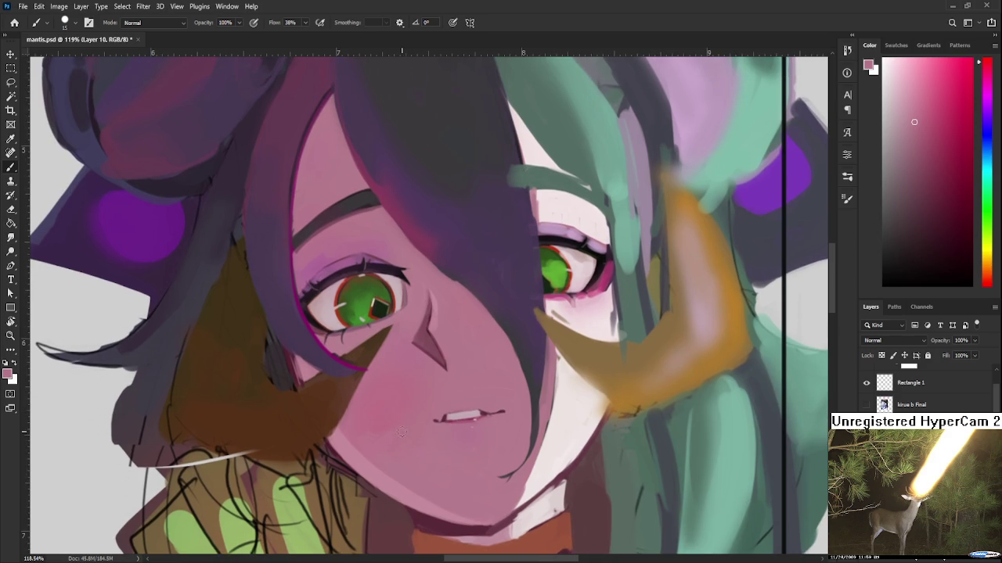
drag(479, 500, 506, 535)
alt+click(331, 403)
mouse_move(343, 435)
mouse_down()
mouse_move(349, 399)
mouse_move(427, 399)
mouse_up()
key(r)
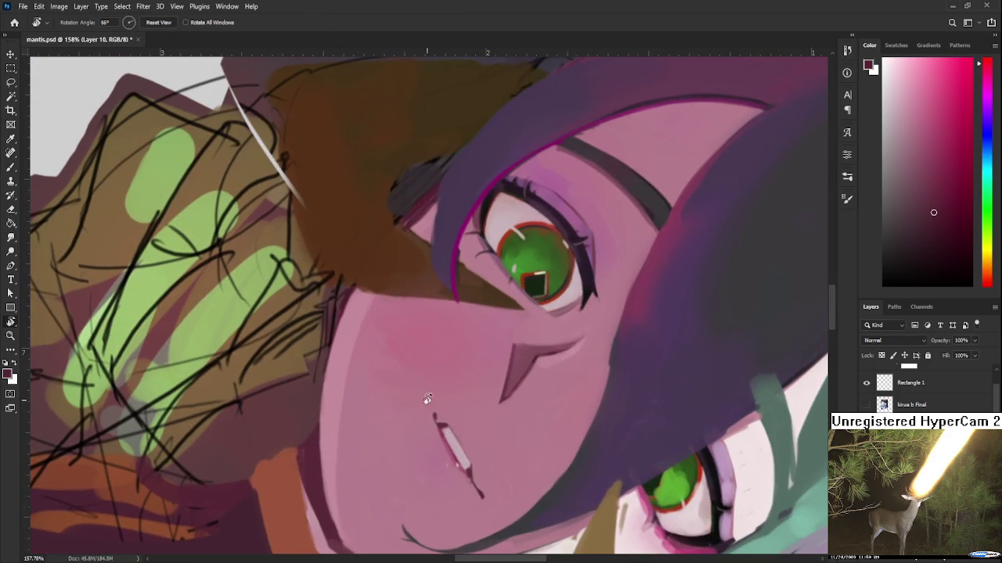
Try a magenta line along the face edge, redo it, and pick a darker purple
key(b)
alt+click(466, 219)
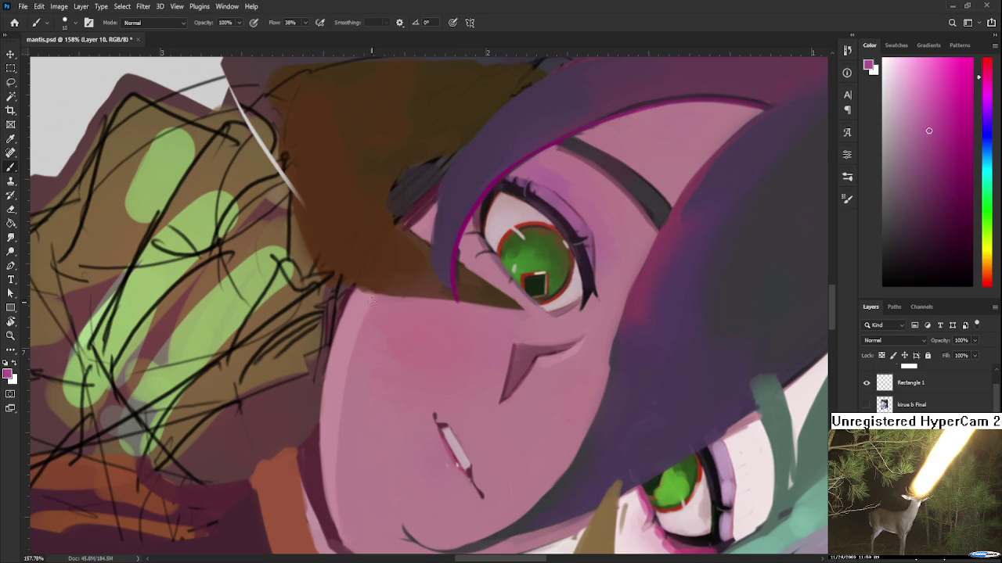
drag(348, 298, 329, 392)
key(ctrl+z)
drag(350, 286, 325, 395)
click(945, 144)
scroll(412, 371, up, 1)
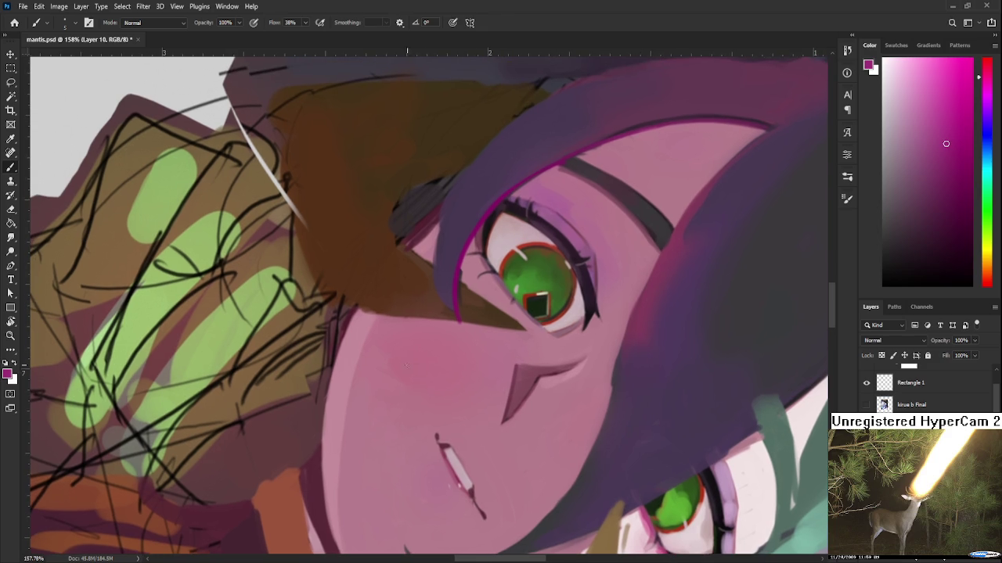
Stroke the magenta rim down the face's left contour toward the chin
drag(356, 303, 329, 395)
scroll(332, 341, down, 3)
drag(334, 283, 322, 395)
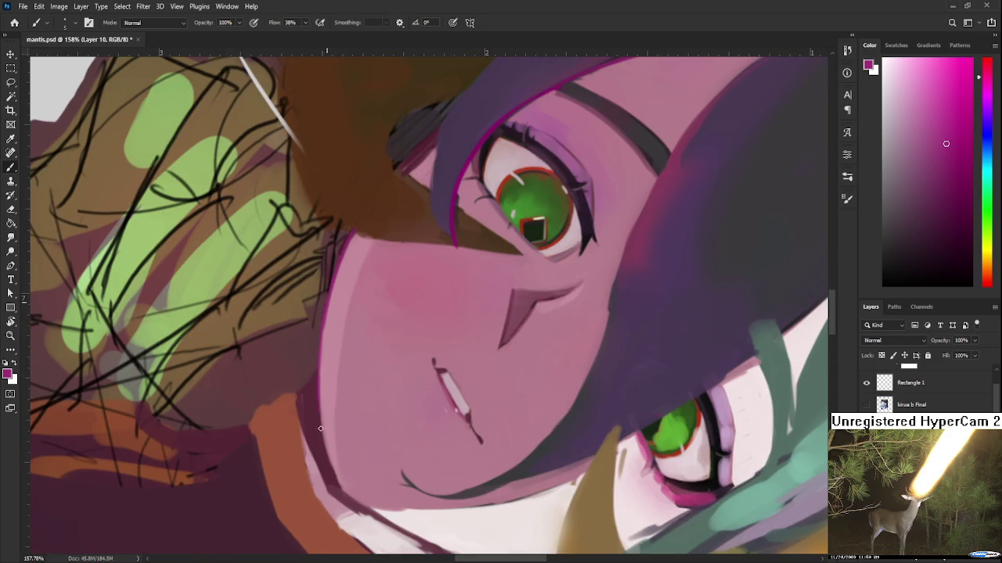
drag(326, 320, 333, 466)
drag(319, 403, 338, 481)
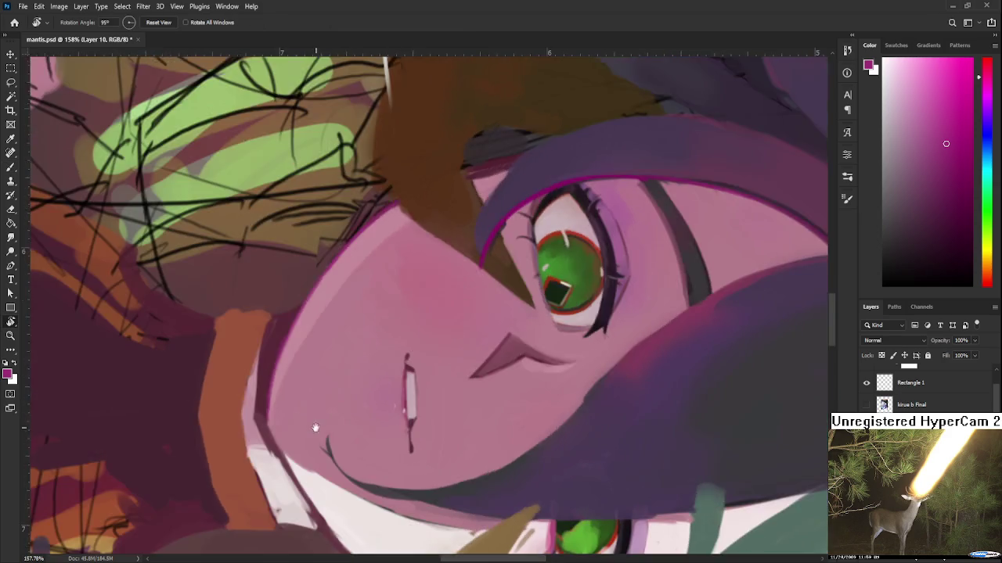
Rotate the face upright and sample light skin pinks and the eye-outline magenta
drag(315, 415, 436, 293)
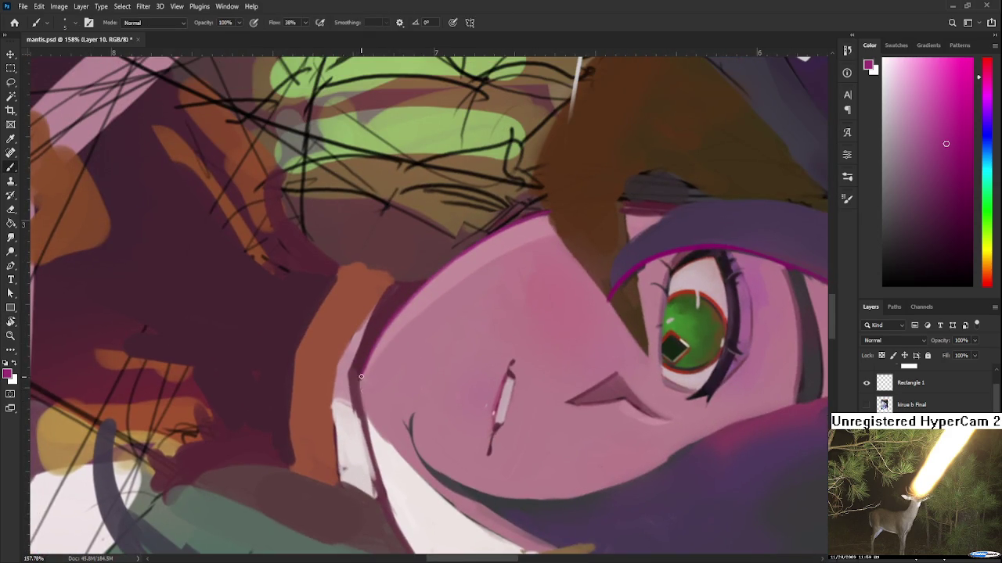
alt+click(366, 389)
key(r)
mouse_move(472, 326)
mouse_down()
mouse_move(364, 480)
mouse_move(338, 424)
mouse_move(349, 482)
mouse_up()
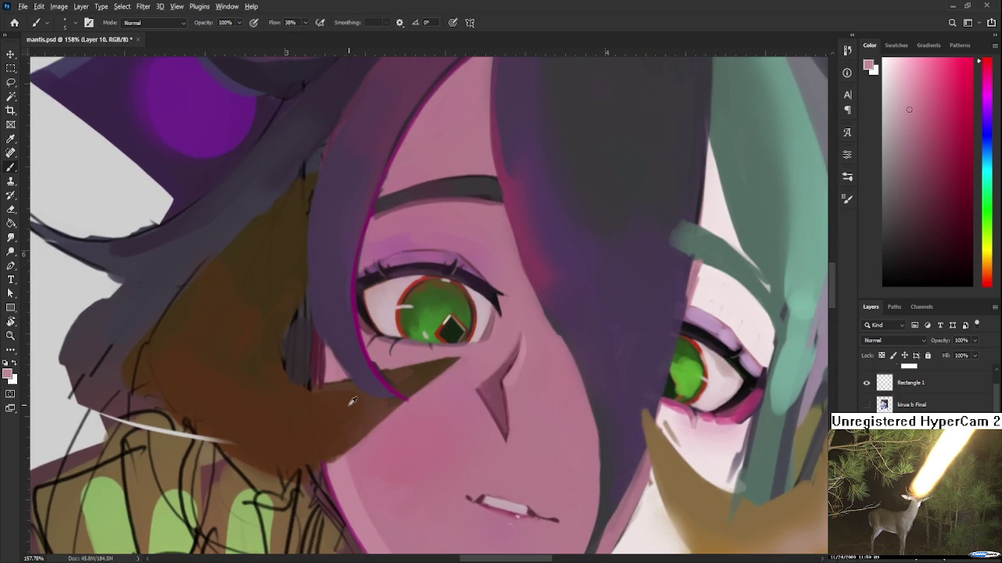
alt+click(338, 366)
alt+click(364, 338)
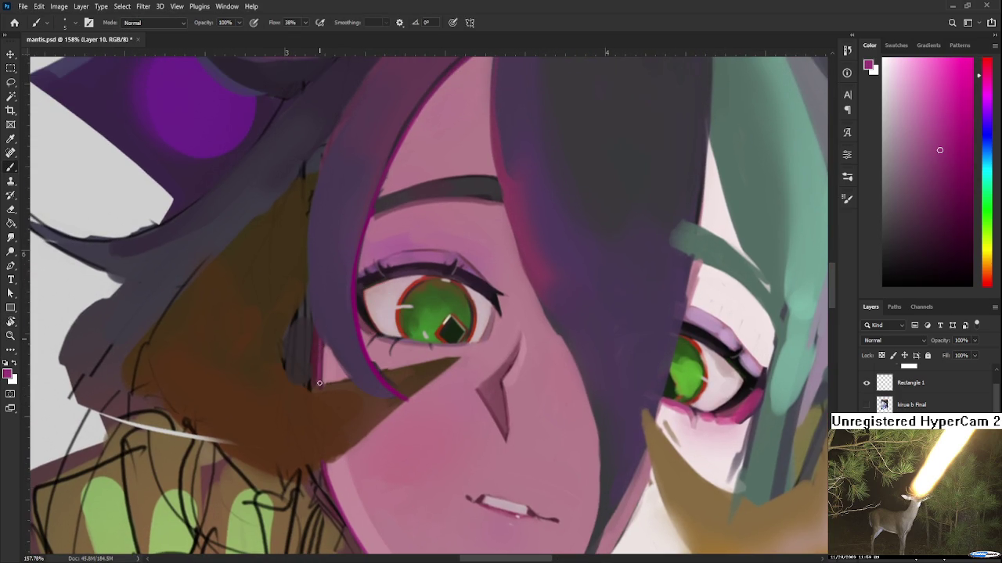
alt+click(327, 363)
Rotate and recentre the view, turning it nearly upside down
key(r)
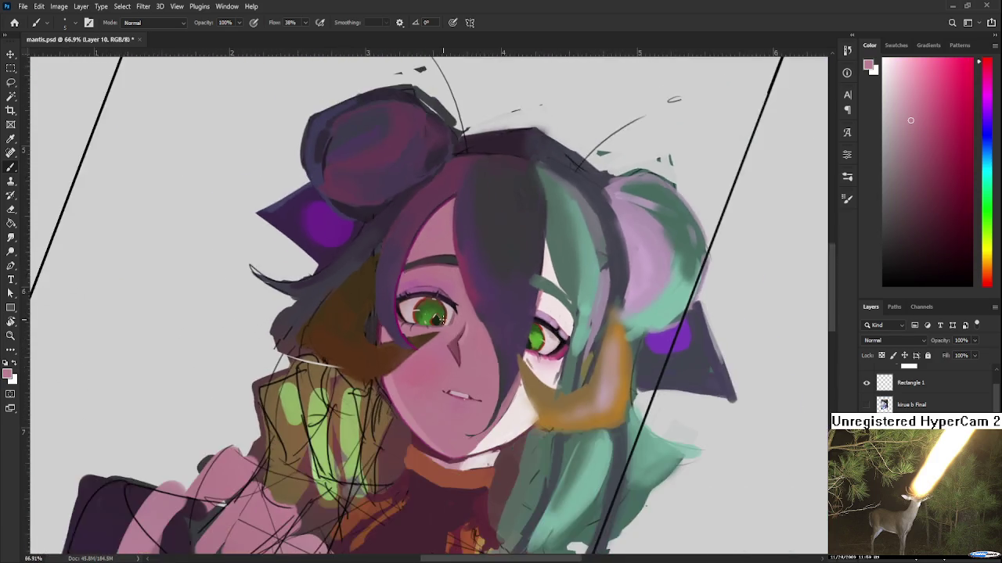
mouse_move(384, 337)
mouse_down()
mouse_move(428, 401)
mouse_move(407, 397)
mouse_up()
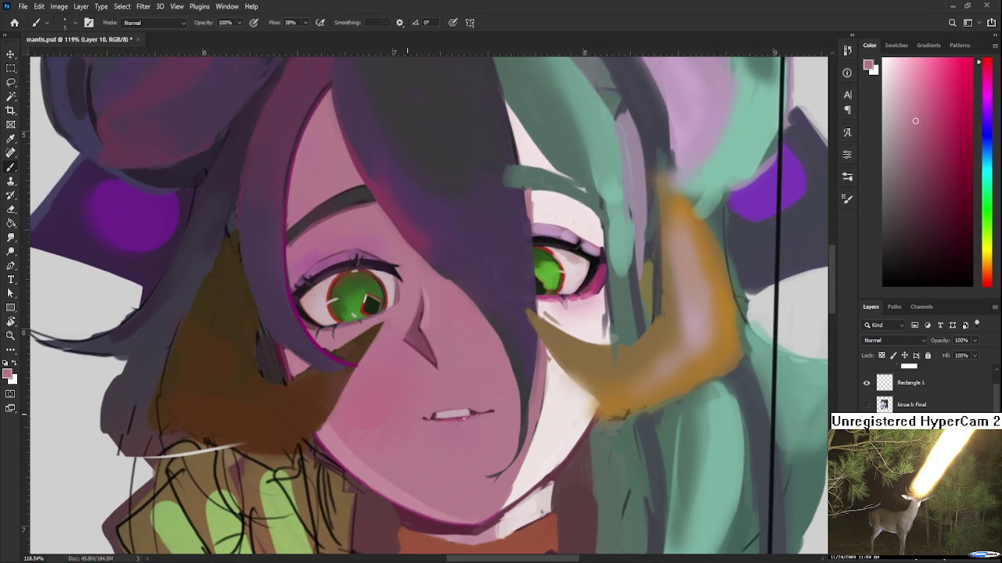
drag(471, 418, 389, 431)
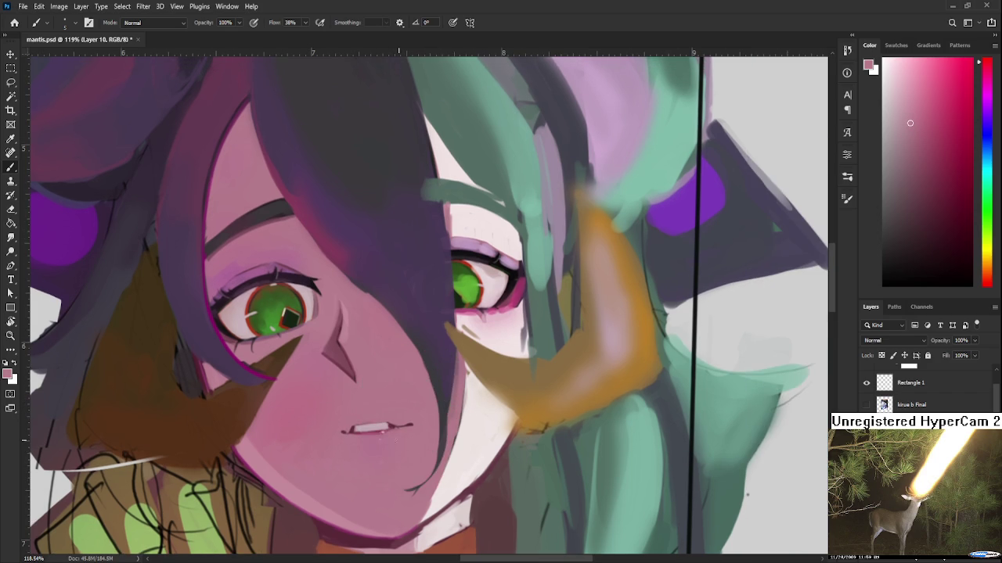
drag(415, 463, 408, 466)
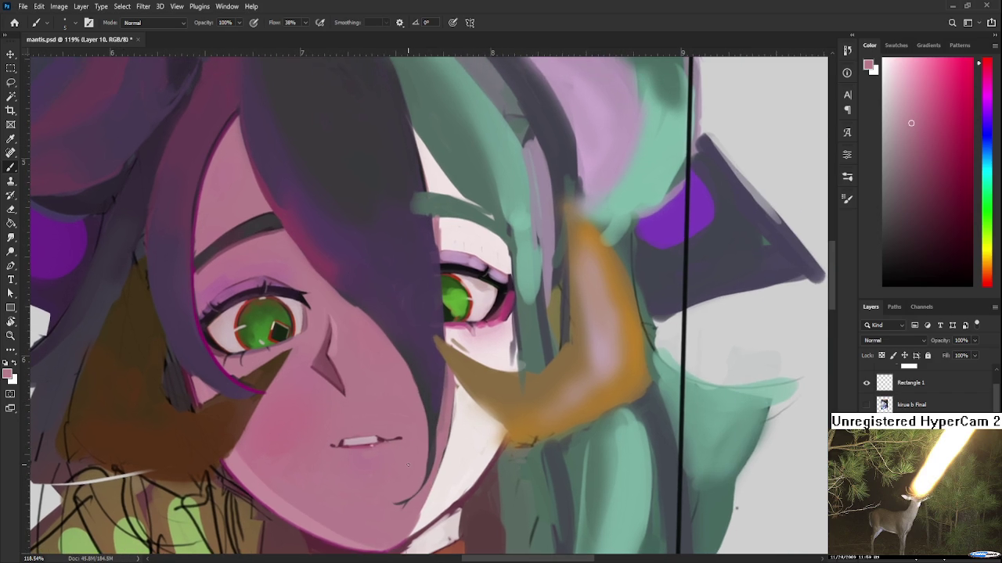
scroll(408, 465, down, 3)
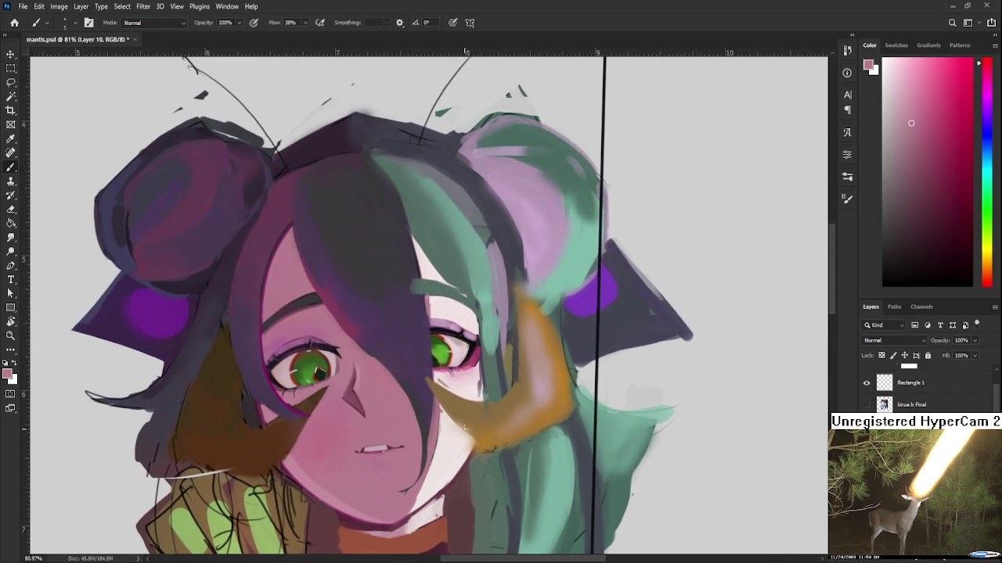
scroll(465, 429, down, 2)
scroll(464, 429, down, 1)
scroll(450, 442, up, 2)
scroll(438, 458, up, 2)
key(r)
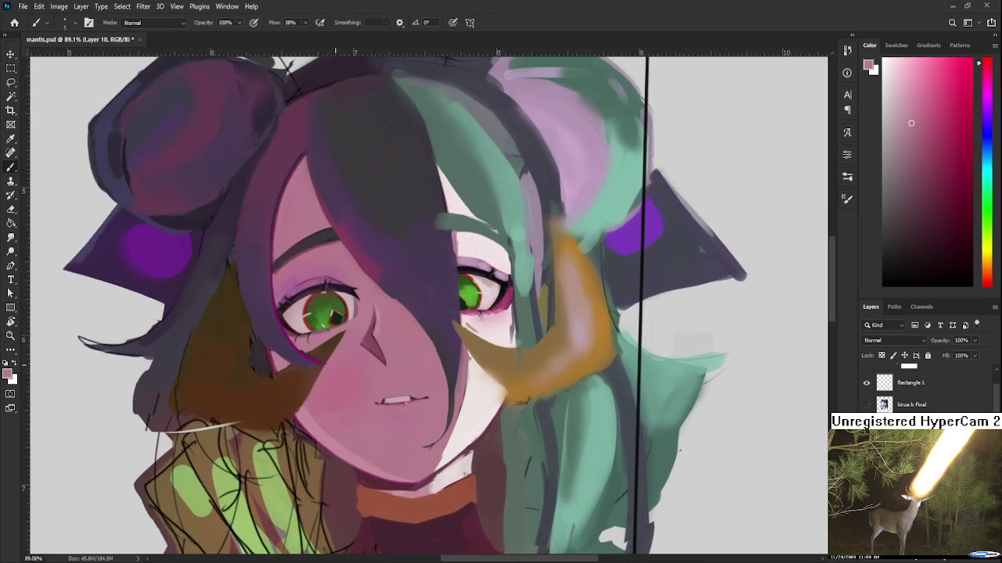
drag(438, 458, 305, 376)
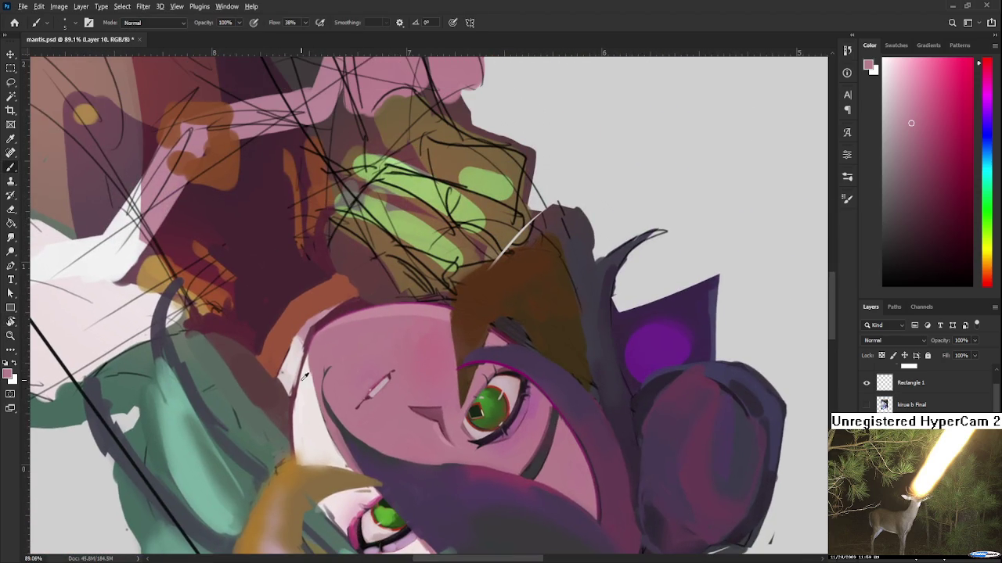
Sample a near-white and brush a highlight along the face's left edge
alt+click(305, 376)
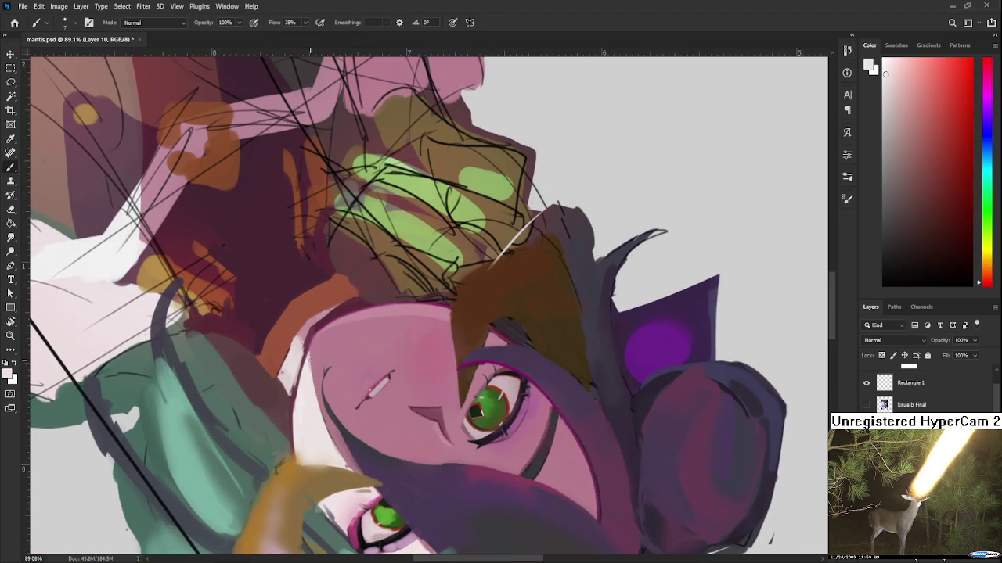
drag(305, 371, 301, 458)
scroll(309, 450, down, 3)
click(321, 381)
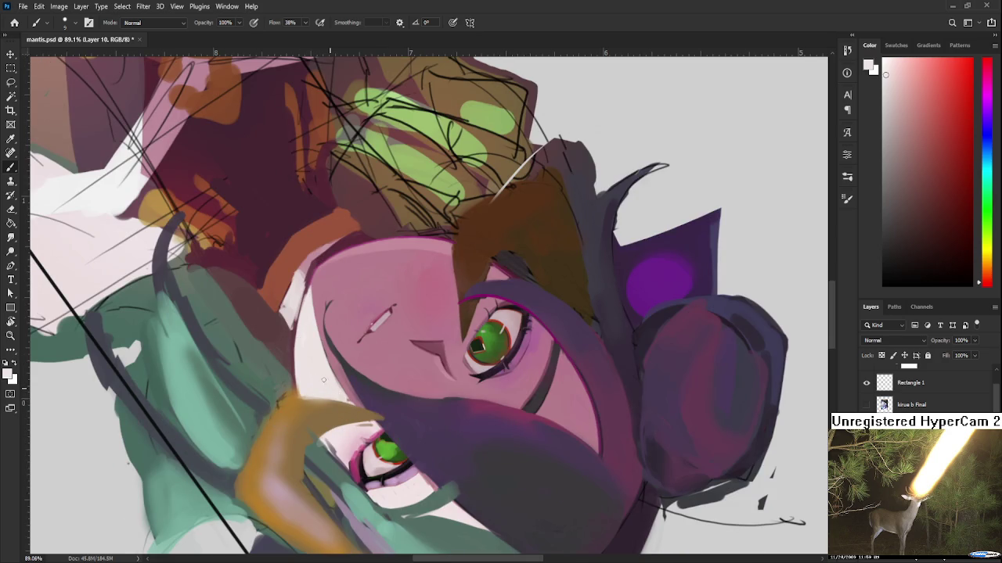
Rotate the face nearly upright while sampling orange-brown, dark and light pink tones
key(r)
mouse_move(337, 384)
mouse_down()
mouse_move(466, 372)
mouse_move(356, 376)
mouse_up()
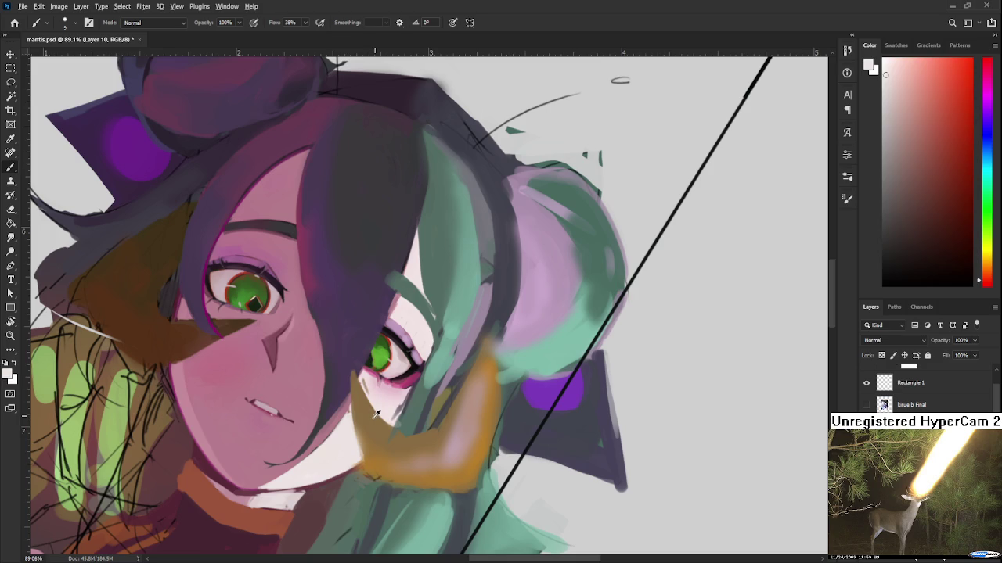
alt+click(360, 439)
alt+click(364, 430)
alt+click(365, 425)
alt+click(374, 389)
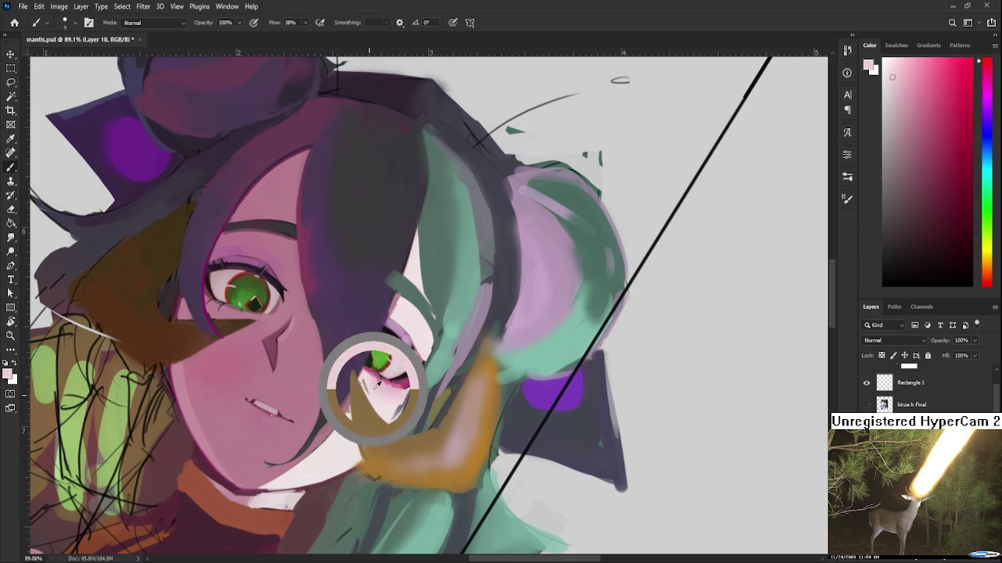
alt+click(355, 423)
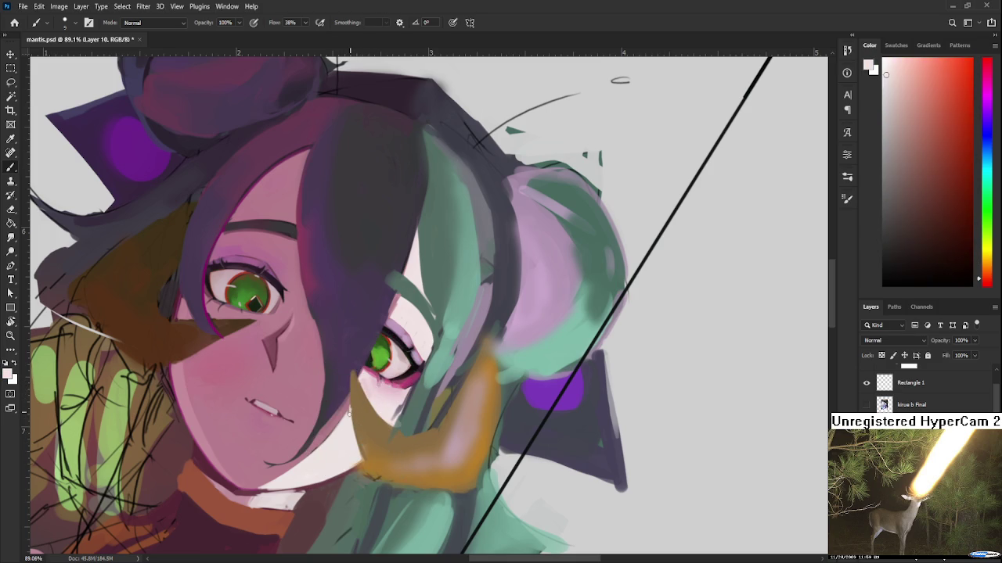
key(r)
drag(354, 423, 472, 377)
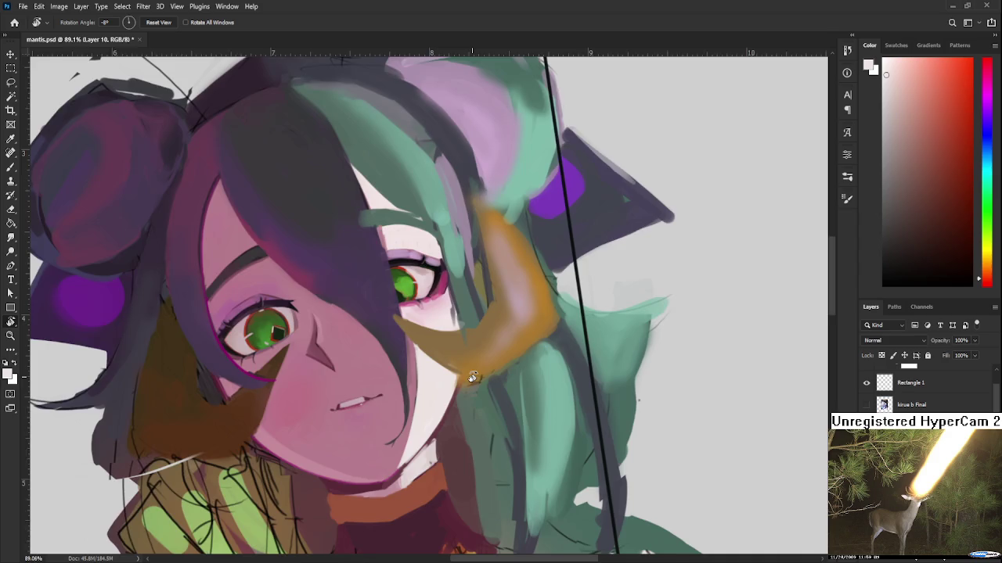
Zoom in on the face and sample its pink skin colour with the brush
scroll(472, 377, down, 3)
scroll(454, 345, down, 5)
scroll(431, 313, up, 3)
scroll(414, 287, up, 4)
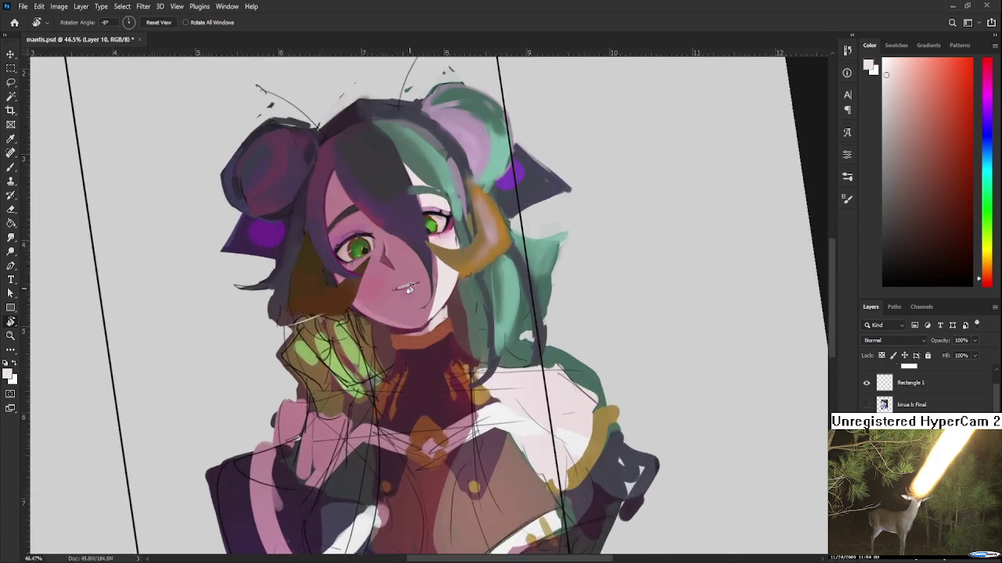
scroll(414, 287, up, 3)
scroll(403, 313, up, 3)
scroll(391, 352, up, 1)
key(b)
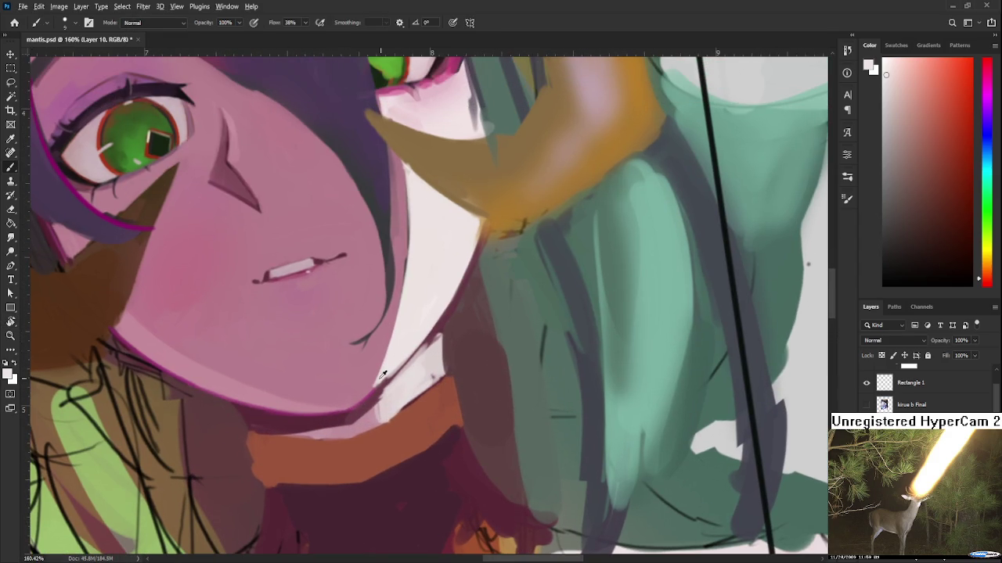
alt+click(382, 374)
alt+click(378, 371)
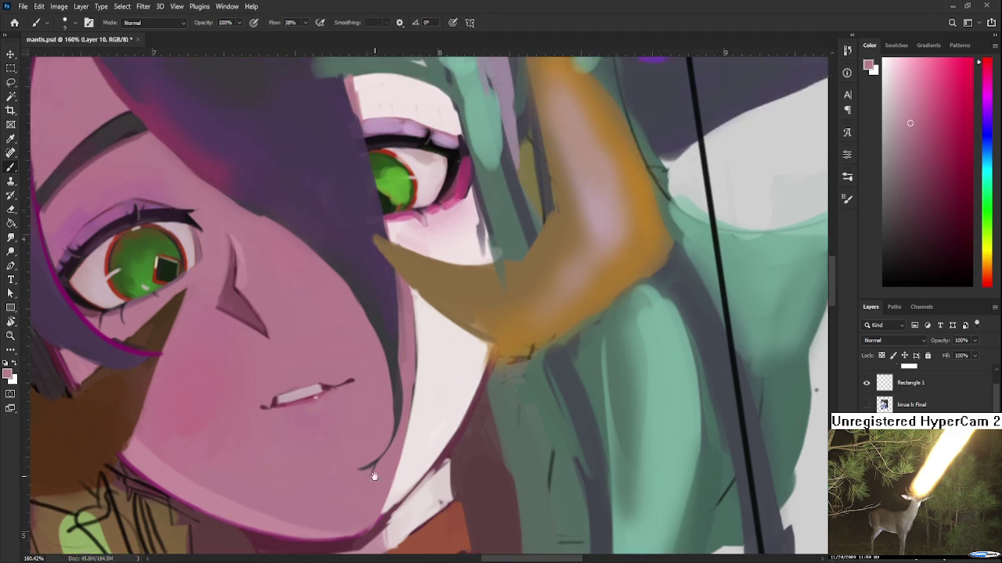
Pan across both eyes sampling eyebrow skin tone, then bring up the moka edit.psd reference
mouse_move(362, 384)
mouse_down()
mouse_move(538, 422)
mouse_move(413, 409)
mouse_move(342, 356)
mouse_up()
alt+click(342, 355)
alt+click(347, 345)
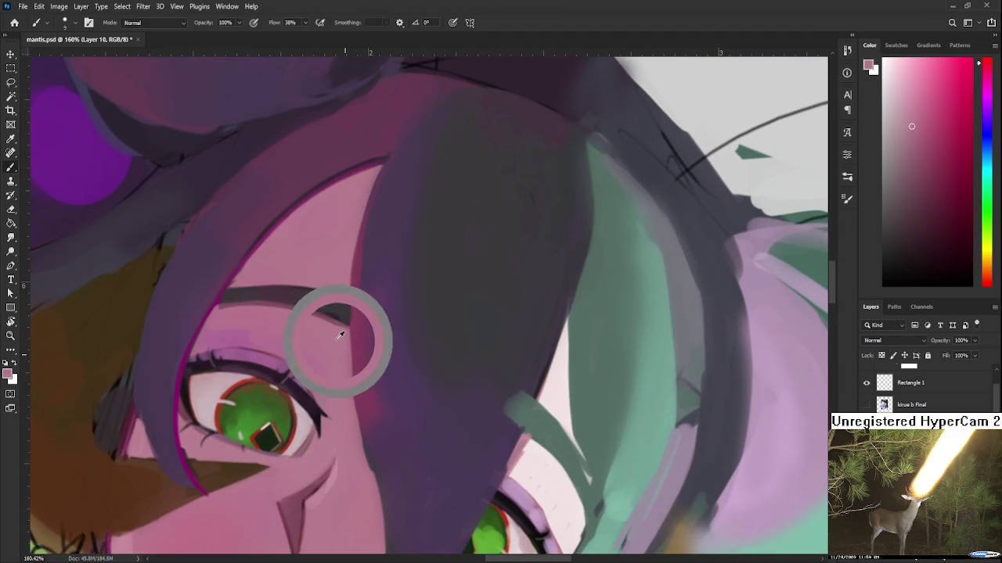
drag(365, 352, 370, 442)
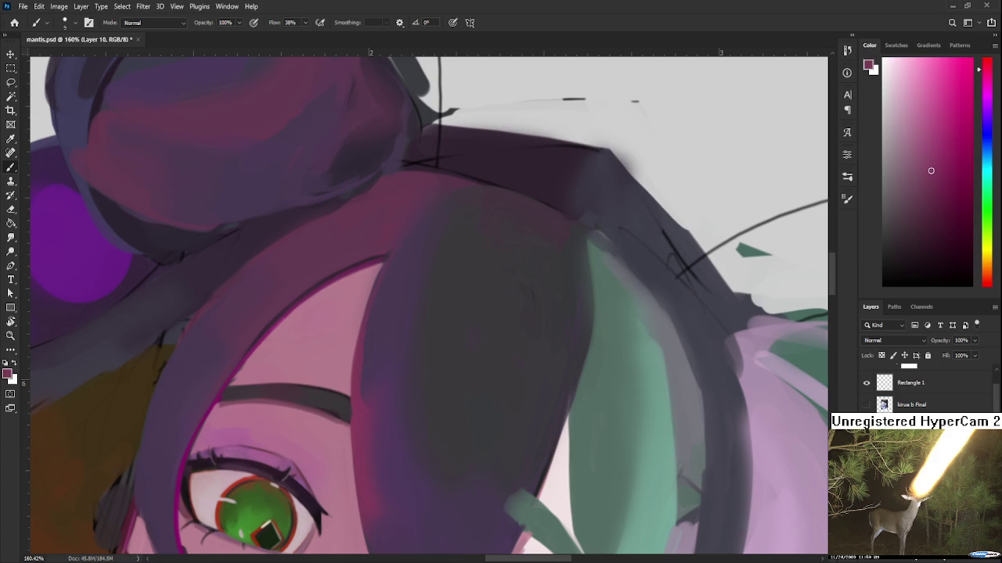
key(ctrl+Tab)
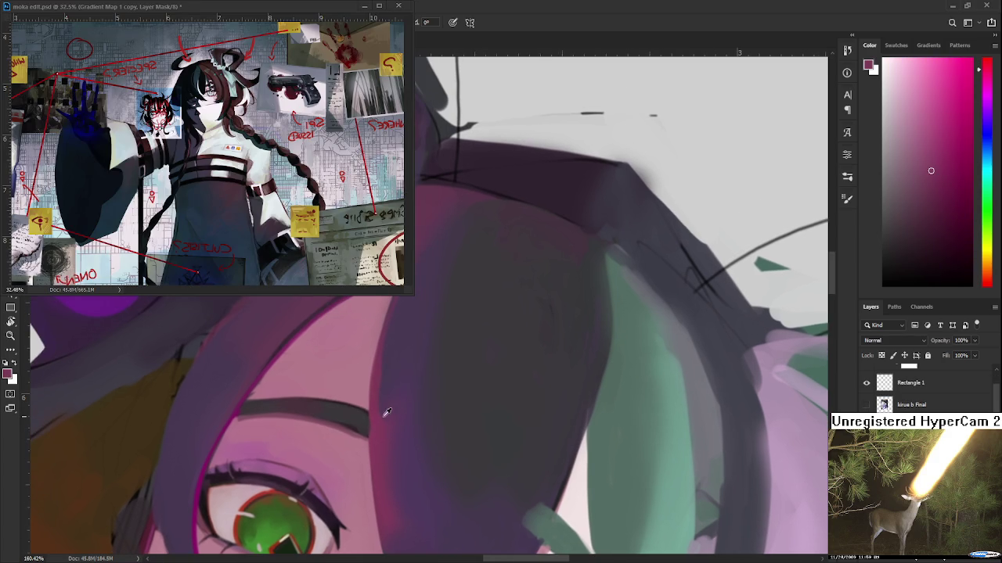
Zoom in and rotate the close-up view onto the half-hidden eye
drag(376, 470, 389, 381)
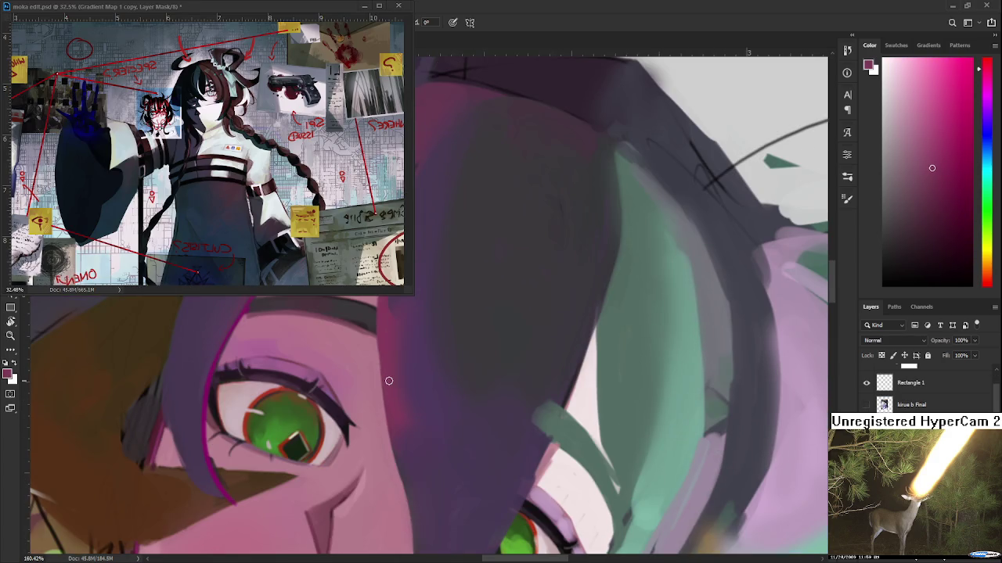
scroll(389, 381, down, 2)
scroll(438, 360, down, 2)
scroll(509, 330, down, 2)
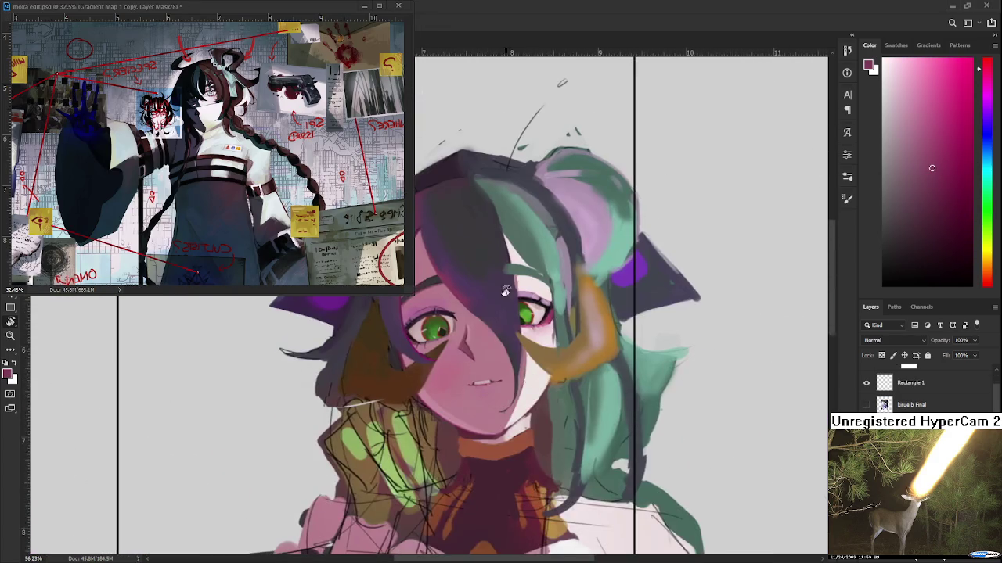
scroll(501, 339, up, 2)
scroll(478, 359, up, 2)
scroll(450, 383, up, 2)
scroll(423, 407, up, 2)
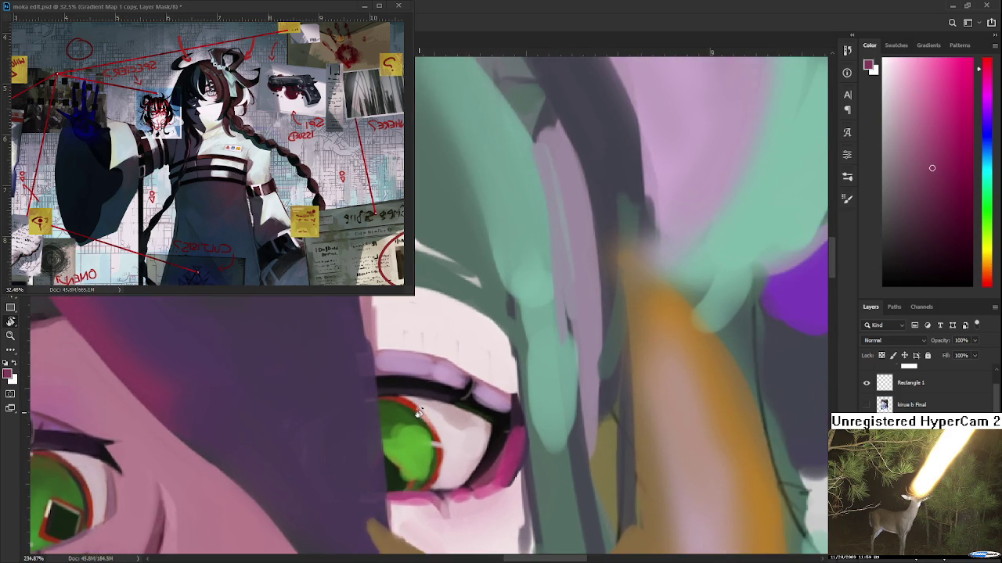
scroll(418, 412, up, 1)
mouse_move(418, 412)
mouse_down()
mouse_move(413, 382)
mouse_move(456, 346)
mouse_move(479, 361)
mouse_up()
Sample light eyelid pinks and lightly repaint the eyelid corner
click(478, 337)
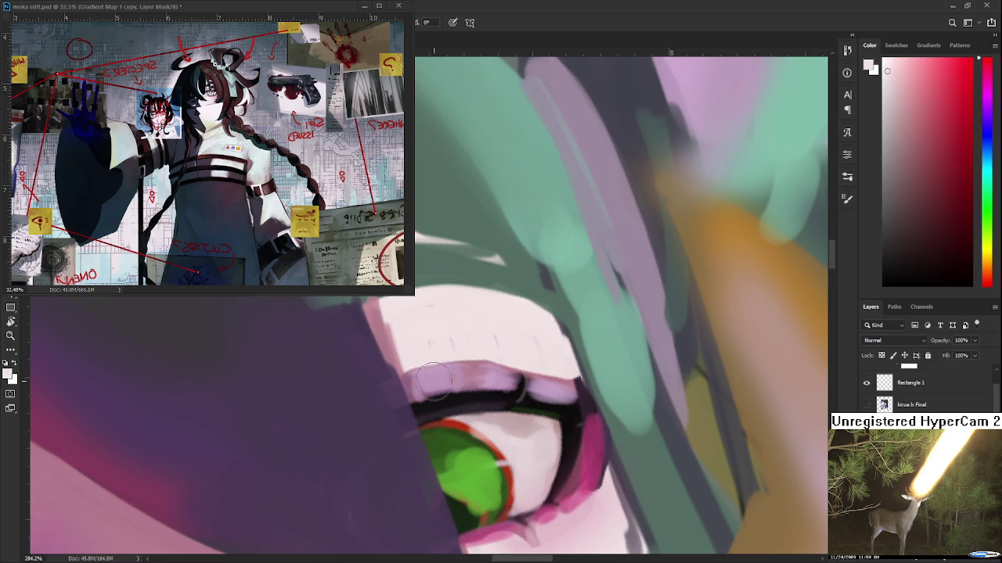
alt+click(508, 379)
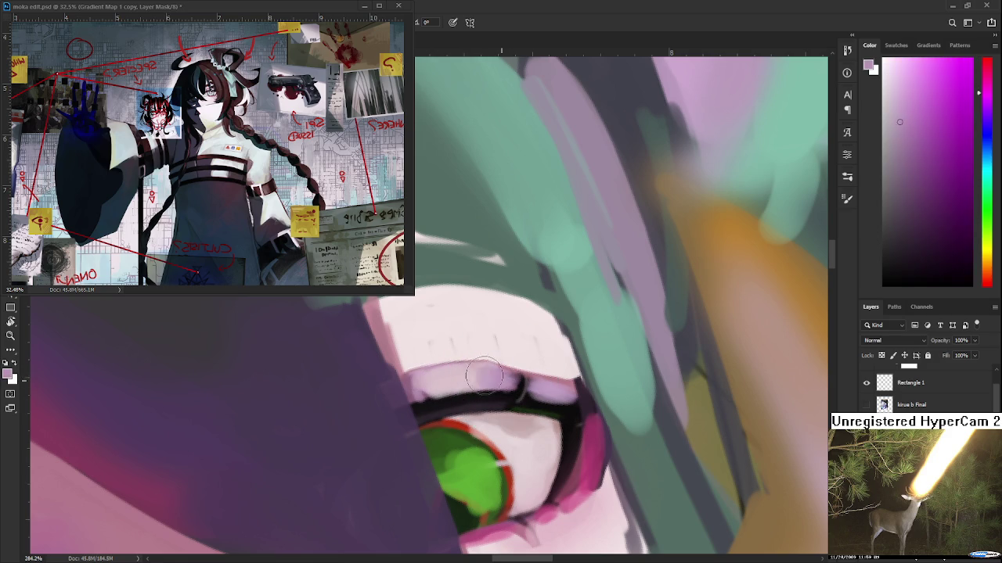
drag(520, 368, 540, 387)
alt+click(535, 381)
alt+click(535, 381)
alt+click(536, 381)
scroll(485, 375, down, 3)
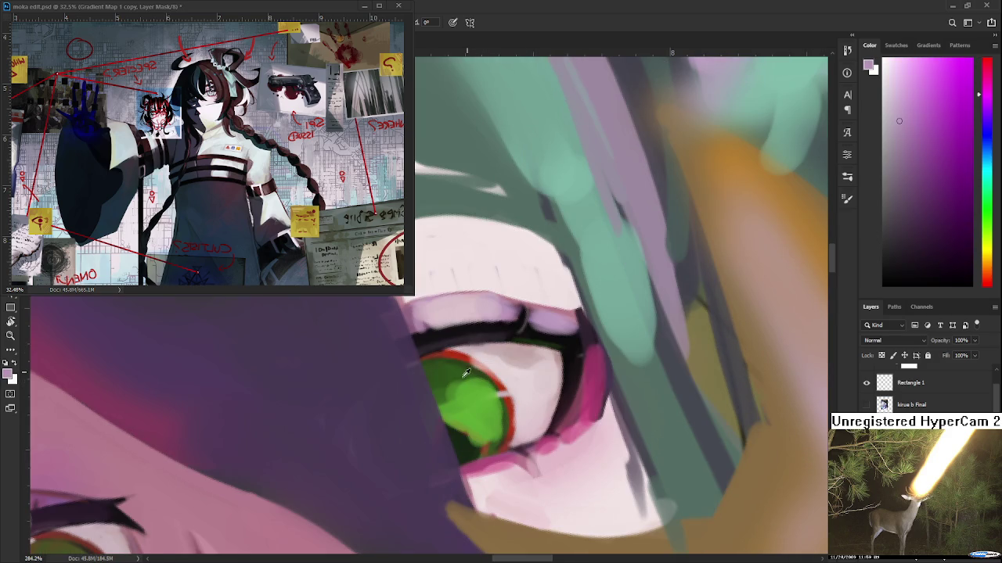
Repaint the iris with sampled dark and light green strokes
alt+click(465, 373)
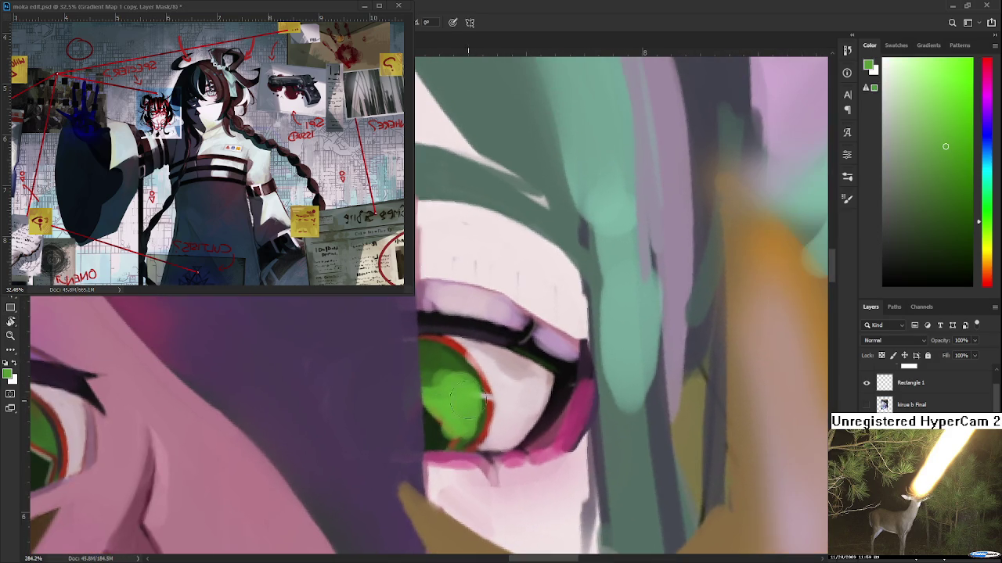
alt+click(444, 369)
drag(444, 369, 430, 396)
alt+click(454, 384)
drag(446, 360, 456, 377)
alt+click(469, 401)
scroll(468, 403, down, 5)
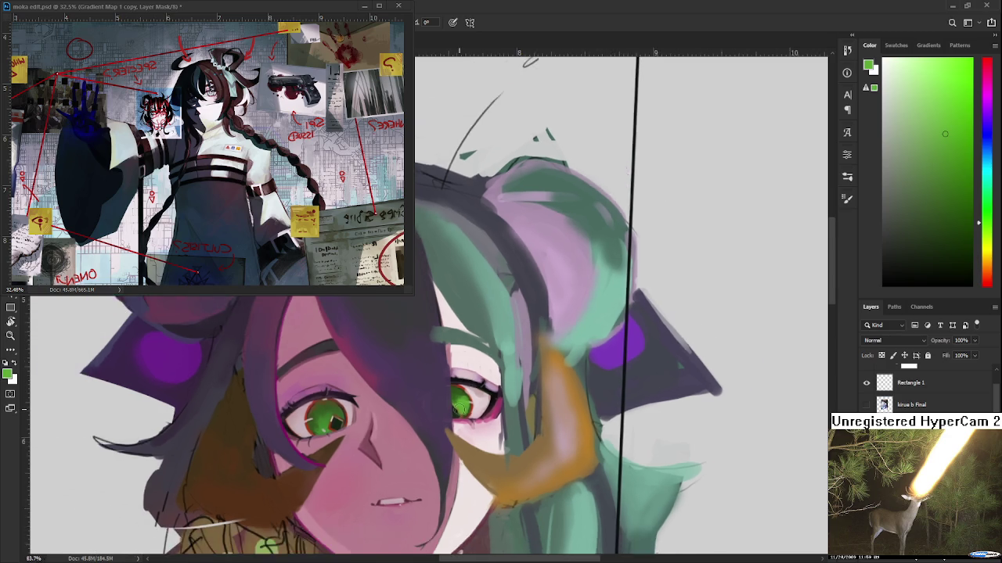
Sample iris greens and lighten the lower right of the iris with brighter green
scroll(493, 376, up, 5)
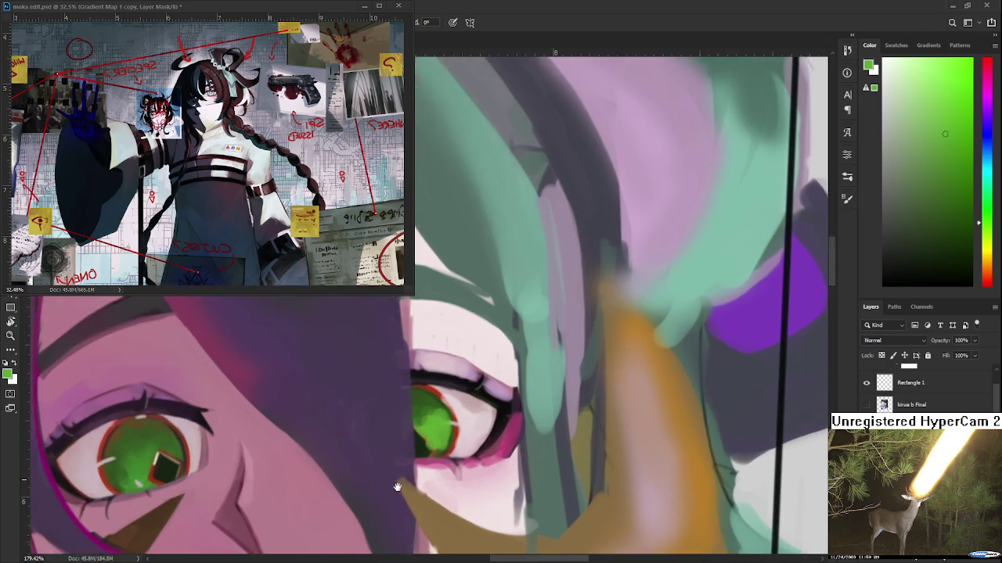
drag(397, 487, 342, 552)
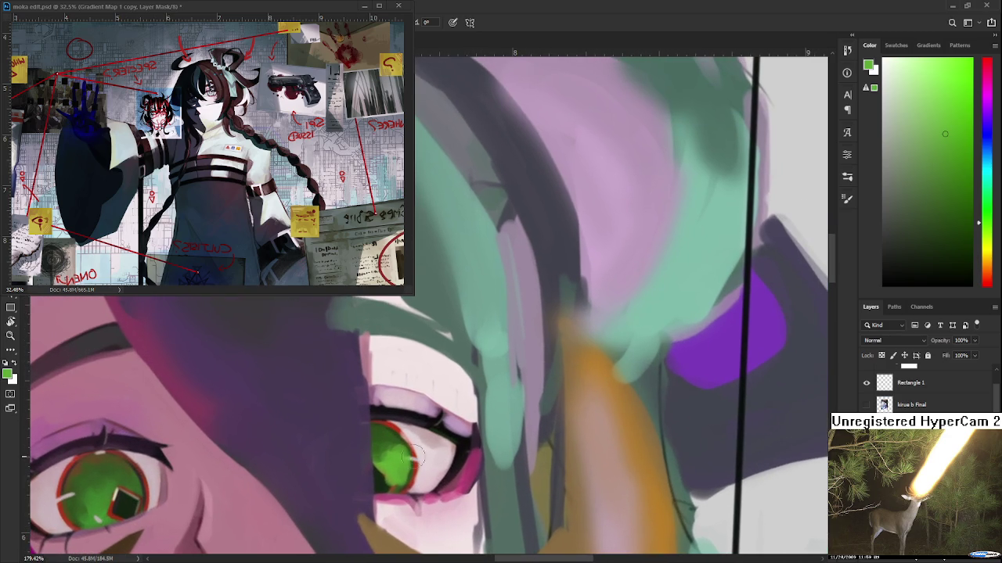
alt+click(391, 453)
alt+click(383, 446)
alt+click(387, 443)
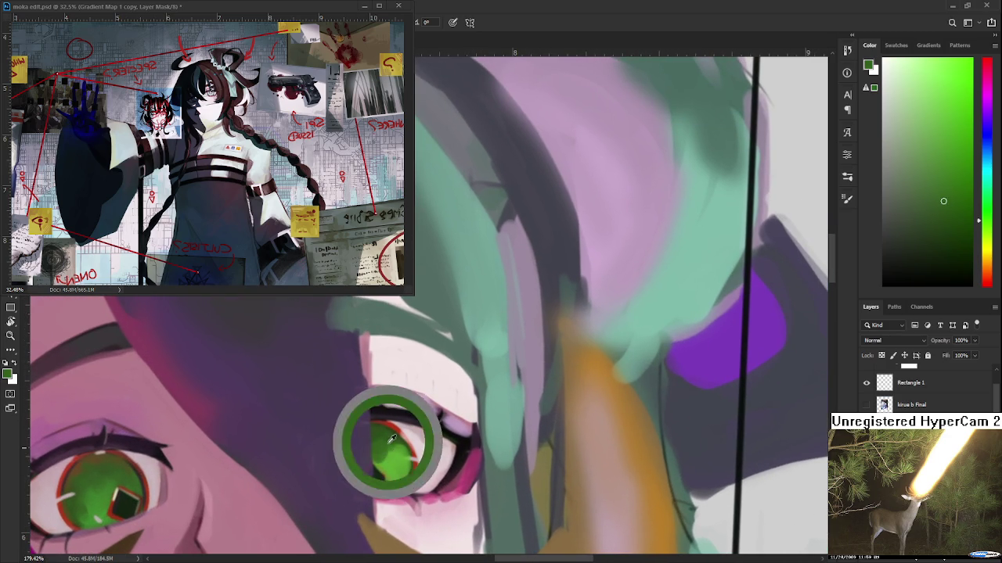
alt+click(402, 447)
alt+click(405, 457)
drag(401, 456, 402, 472)
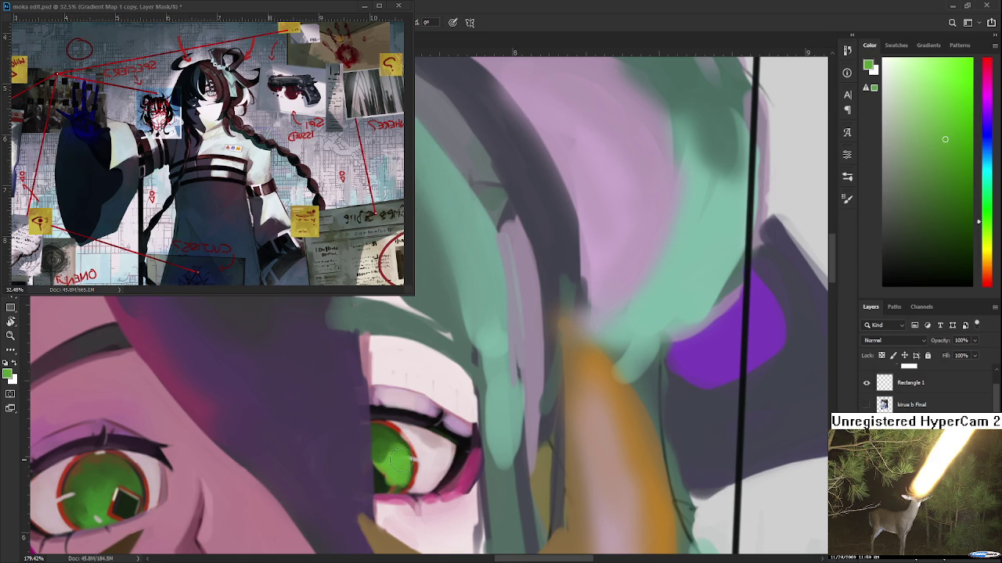
Sample dark green, red-brown, orange, olive, eye-white and dark red tones around the eye
alt+click(378, 474)
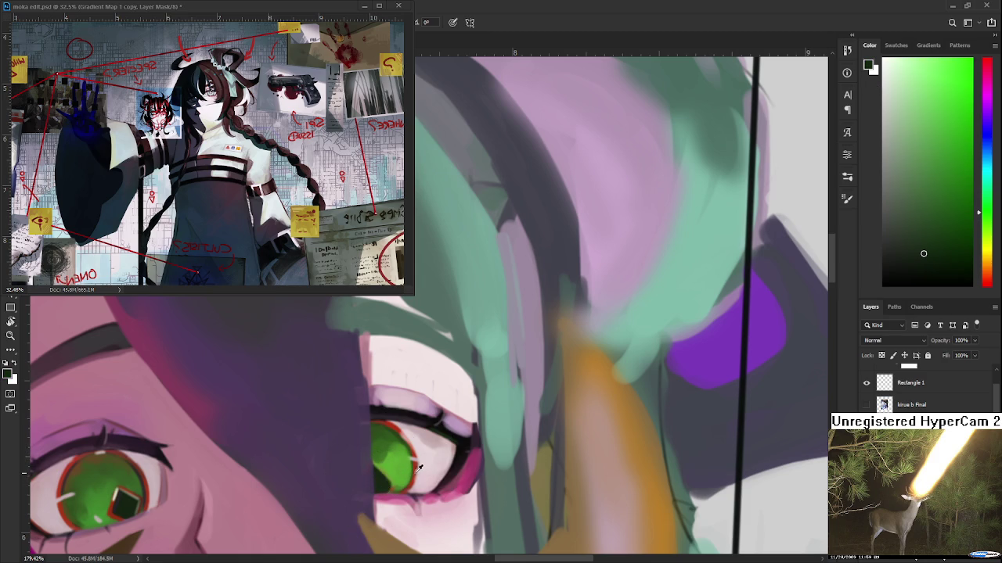
alt+click(415, 466)
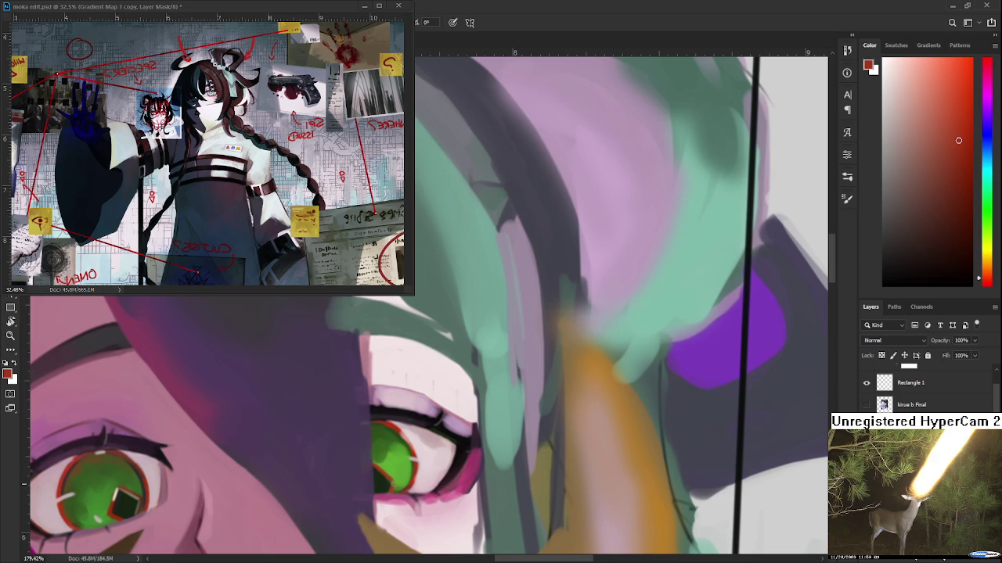
alt+click(396, 483)
alt+click(385, 472)
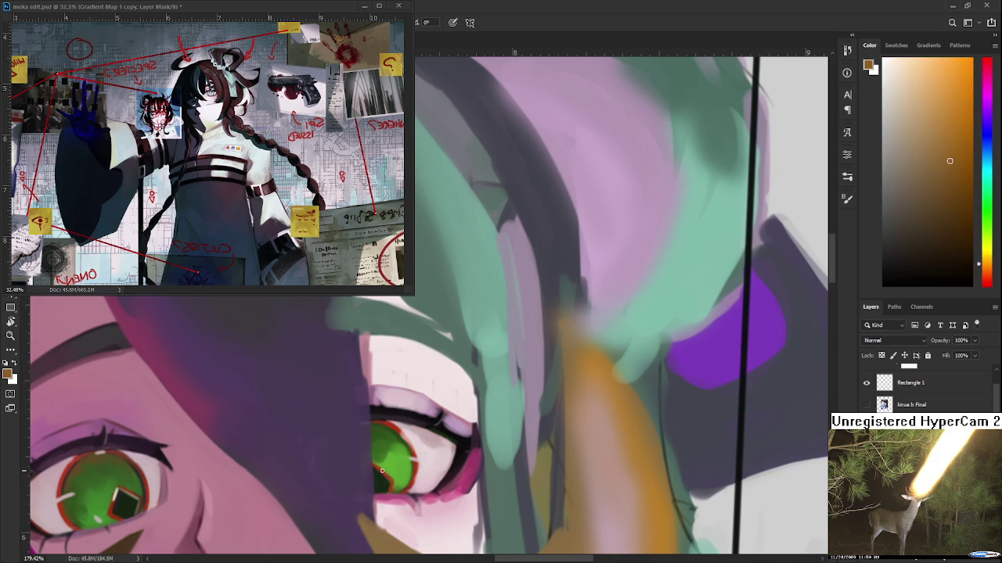
alt+click(376, 468)
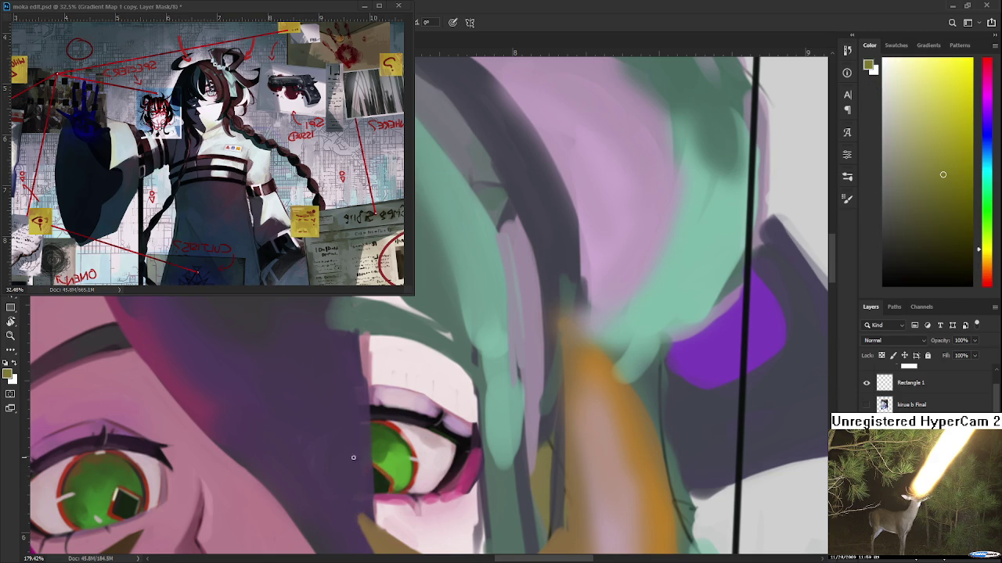
alt+click(422, 429)
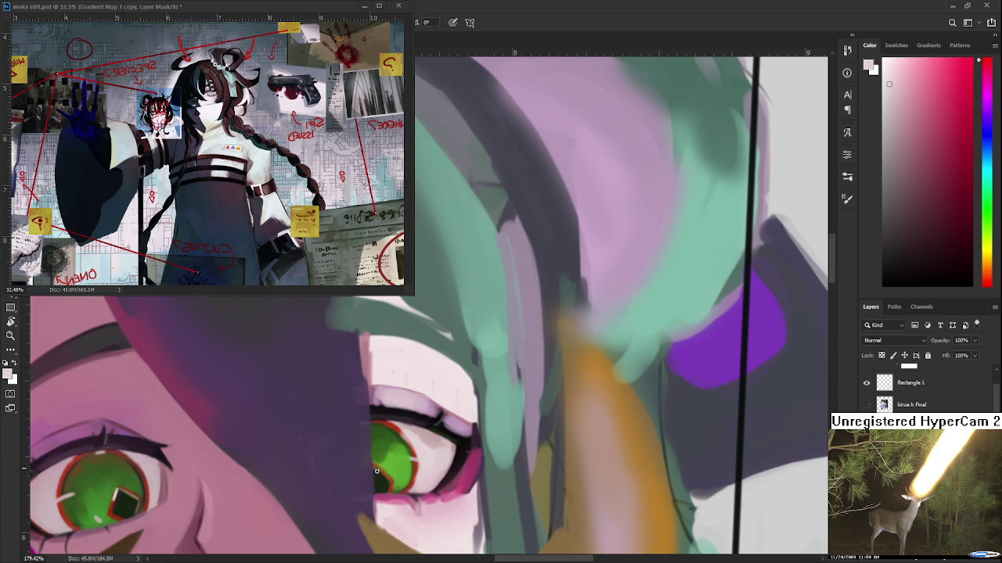
alt+click(396, 482)
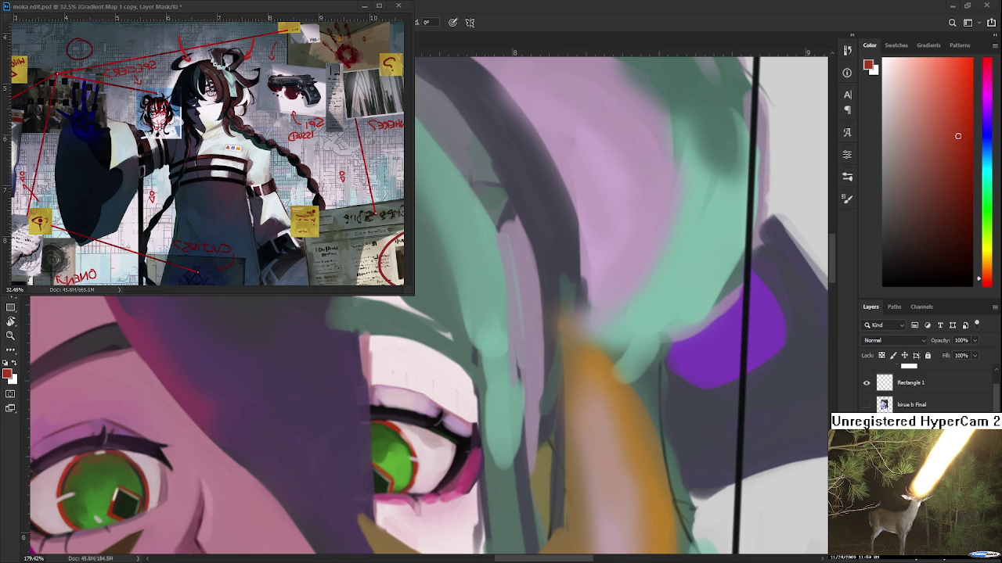
Sample greens, browns, the iris-rim red and a pale pinkish white from the half-hidden eye
scroll(413, 440, down, 2)
alt+click(412, 399)
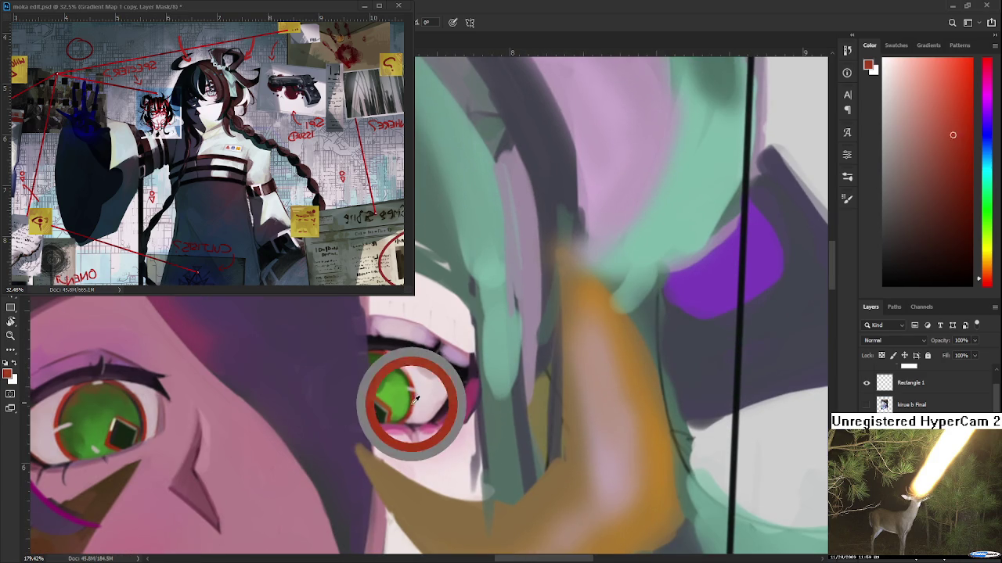
mouse_move(409, 408)
mouse_down()
mouse_move(393, 409)
mouse_move(403, 380)
mouse_up()
click(405, 375)
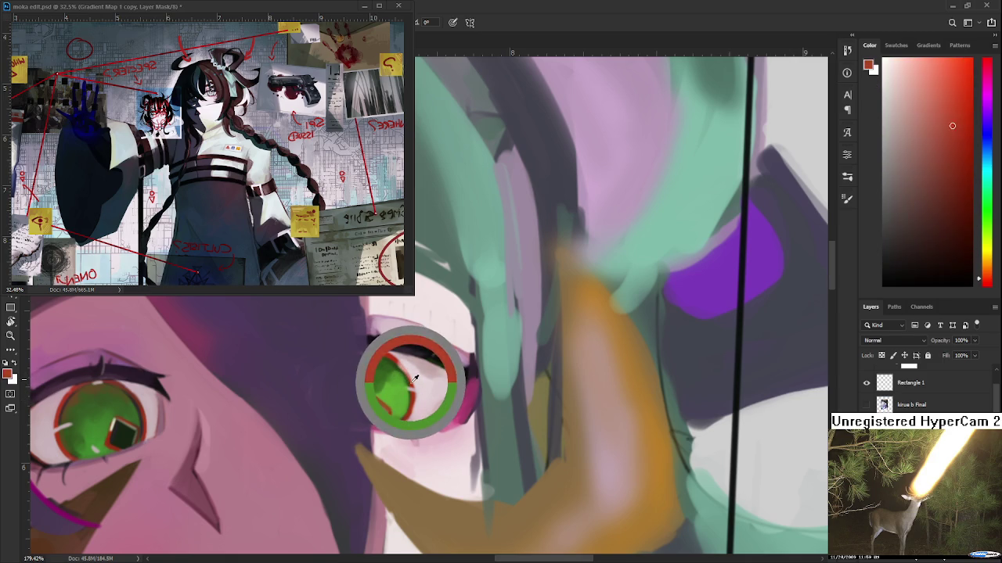
click(413, 377)
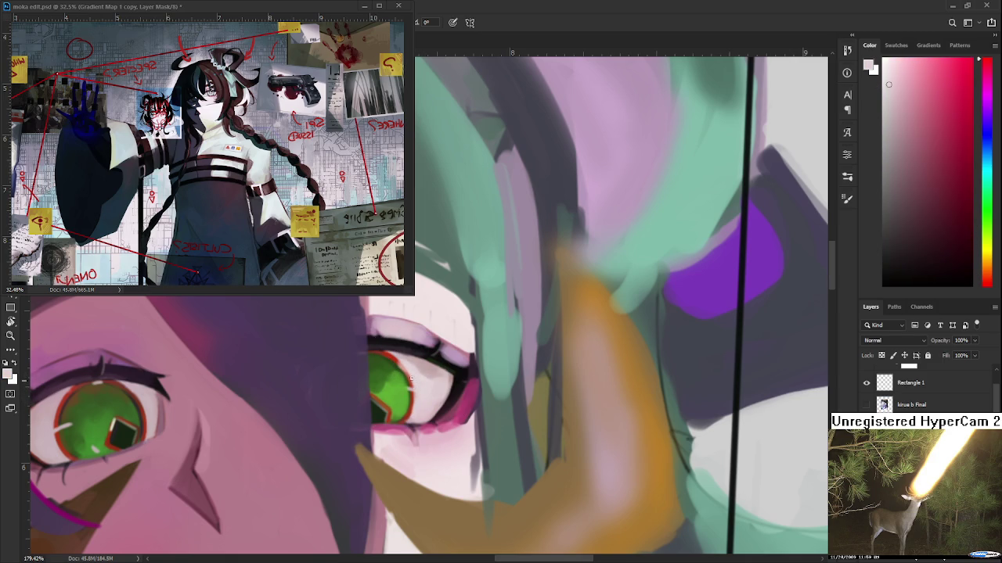
drag(407, 417, 402, 420)
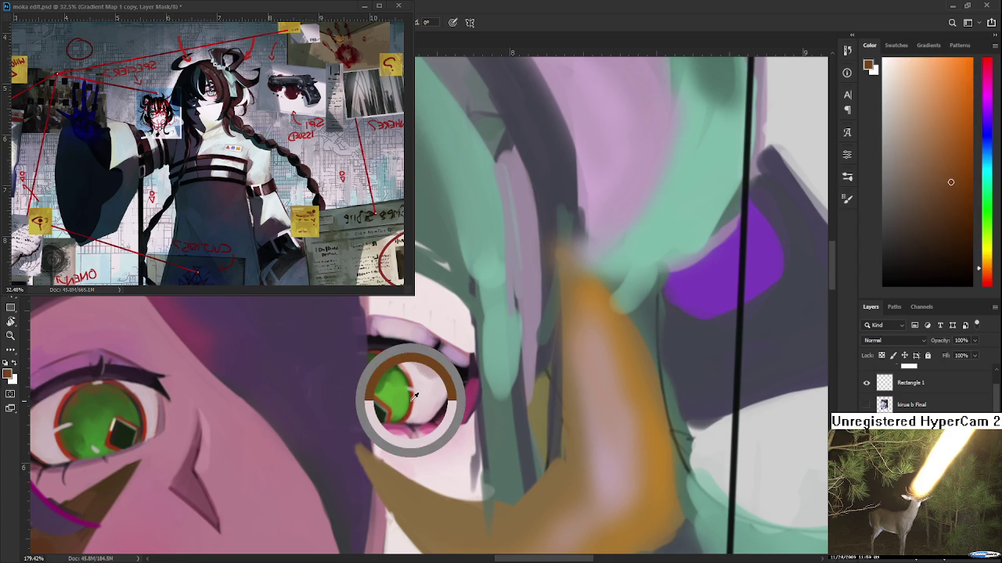
click(410, 393)
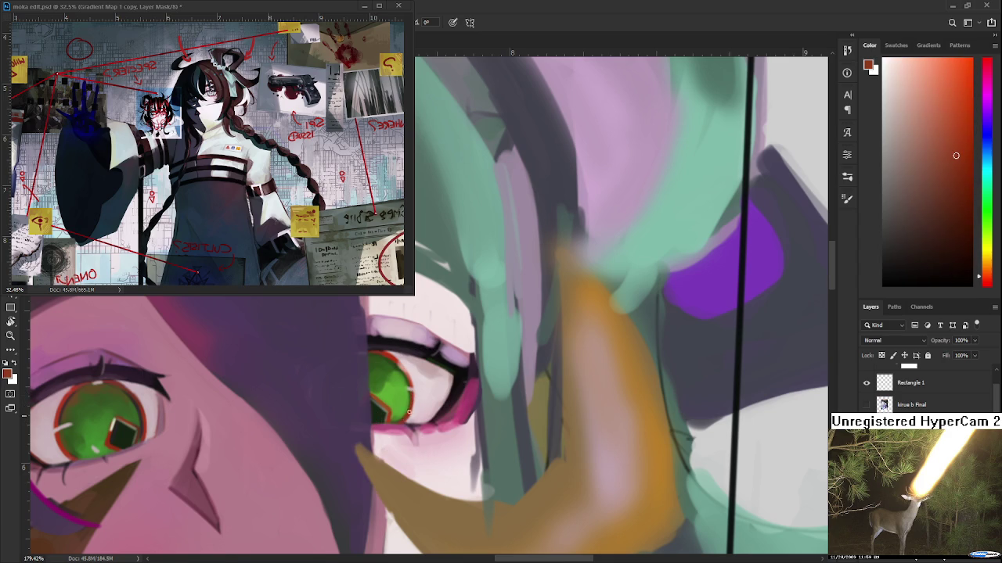
Pick pale pinks and eyelid red, then take olive and green from the uncovered left eye's iris
drag(406, 374, 413, 408)
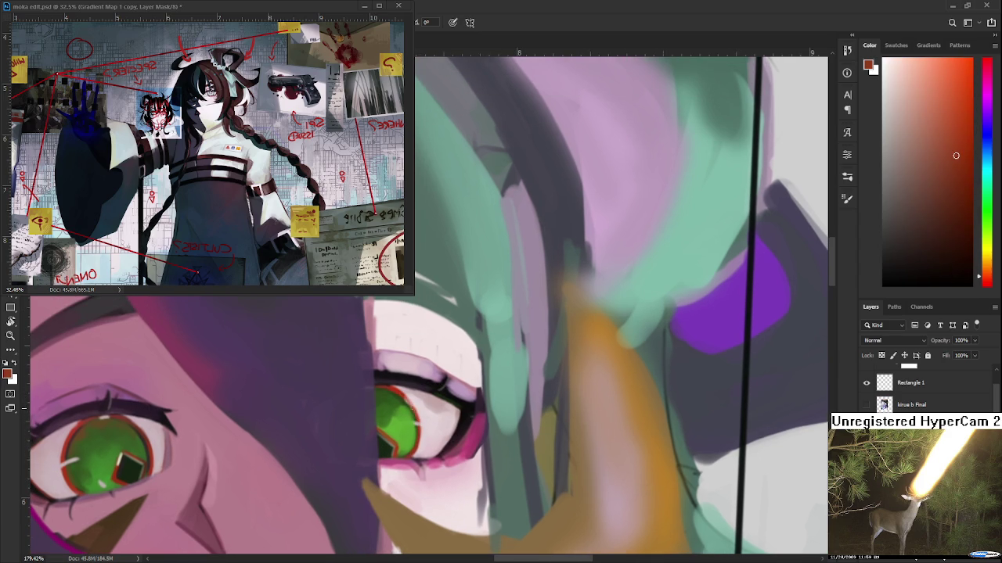
click(407, 395)
click(403, 390)
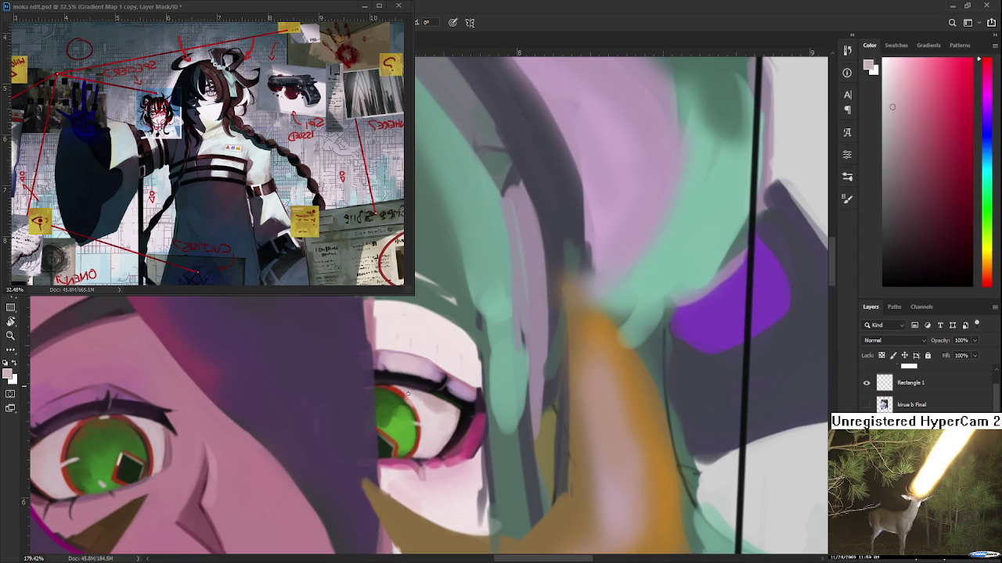
click(391, 387)
mouse_move(391, 388)
mouse_down()
mouse_move(455, 397)
mouse_move(553, 385)
mouse_up()
drag(265, 364, 264, 385)
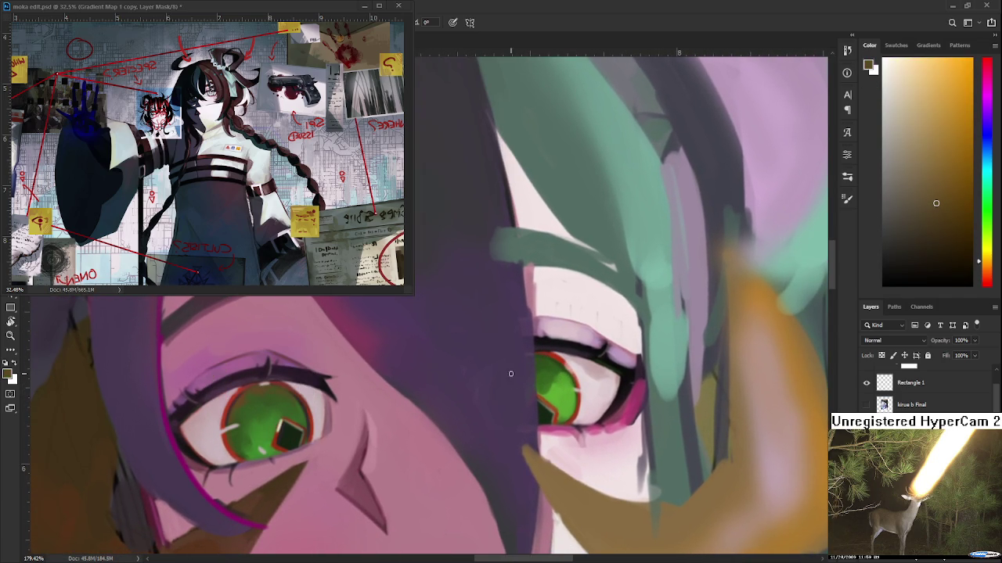
mouse_move(537, 364)
mouse_down()
mouse_move(551, 365)
mouse_move(524, 389)
mouse_up()
alt+click(258, 411)
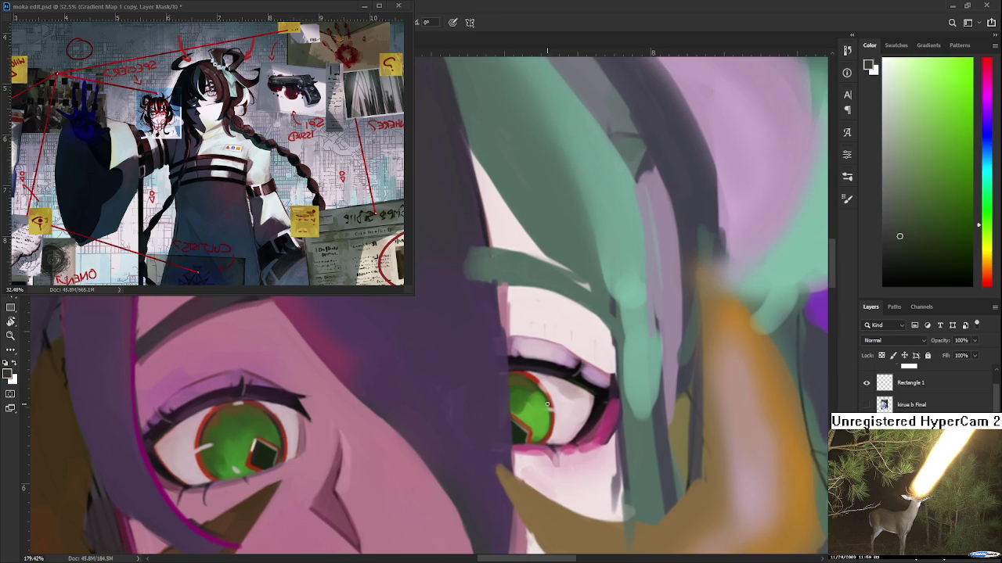
Dab green on the half-hidden iris and light pink on its eye white
drag(546, 404, 454, 423)
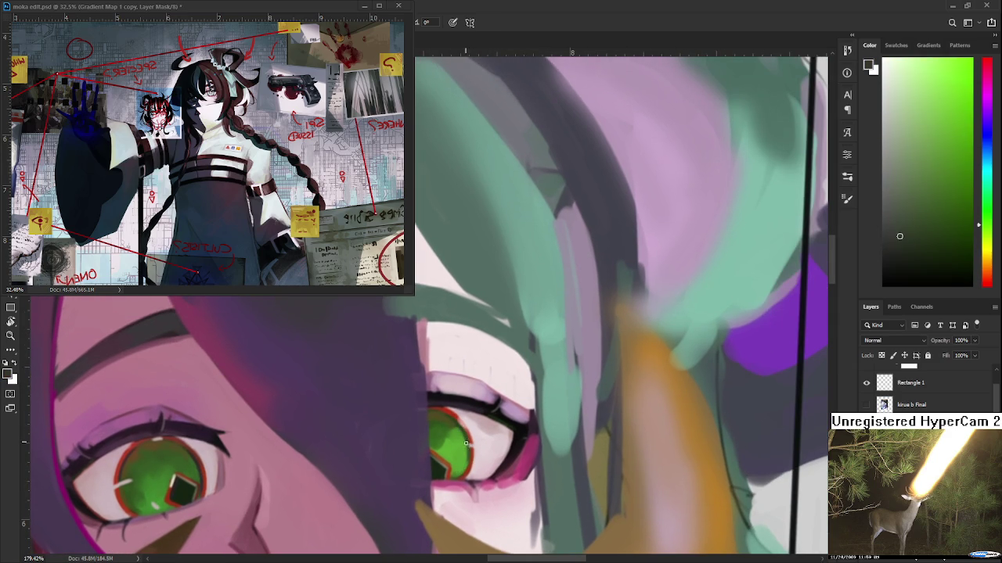
alt+click(457, 470)
alt+click(456, 426)
alt+click(464, 440)
drag(461, 459, 479, 458)
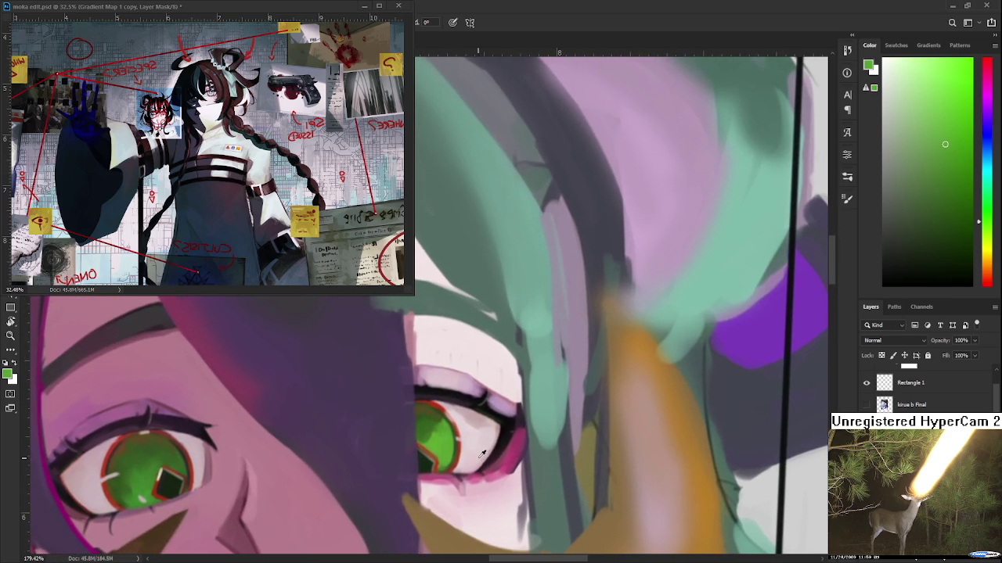
alt+click(475, 460)
alt+click(475, 432)
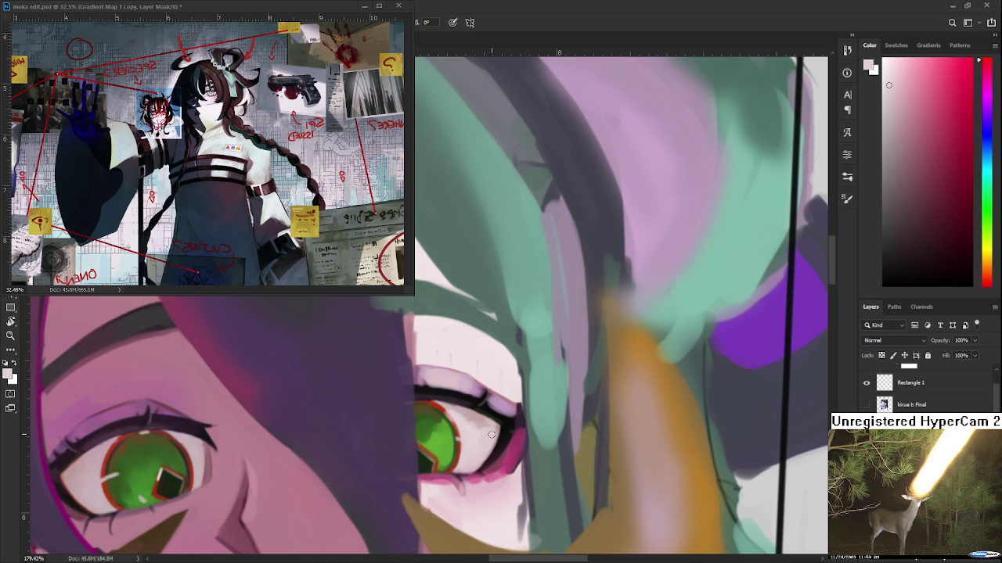
Sample greyish mauve, lighter eye-white tones and near-black outline colour from the half-hidden eye
drag(474, 448, 414, 442)
alt+click(415, 420)
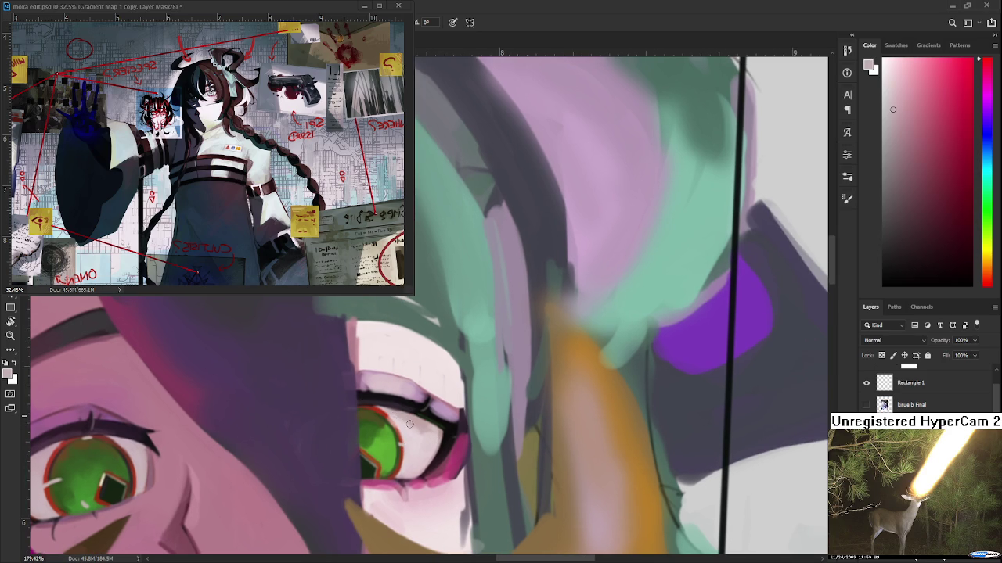
alt+click(418, 445)
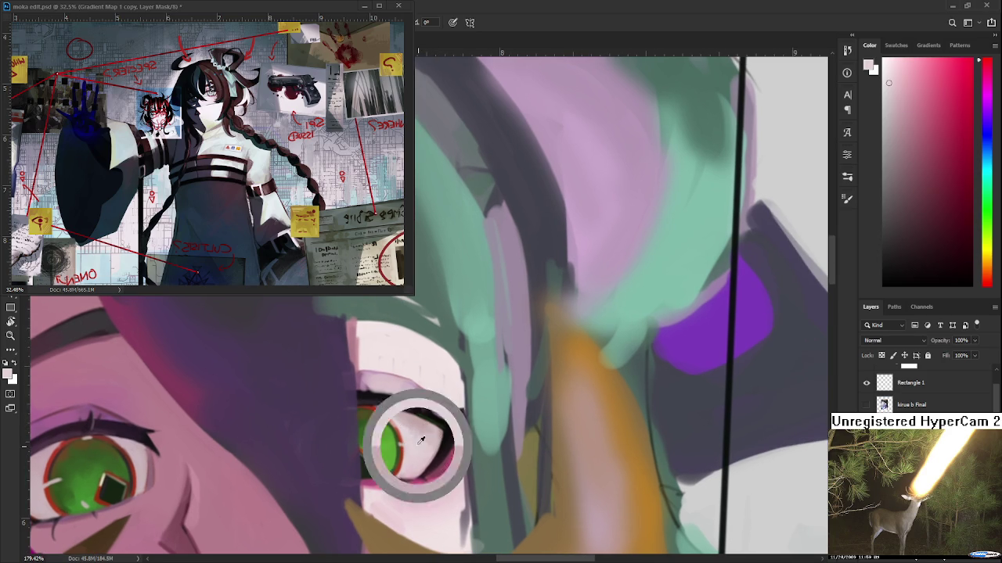
alt+click(407, 426)
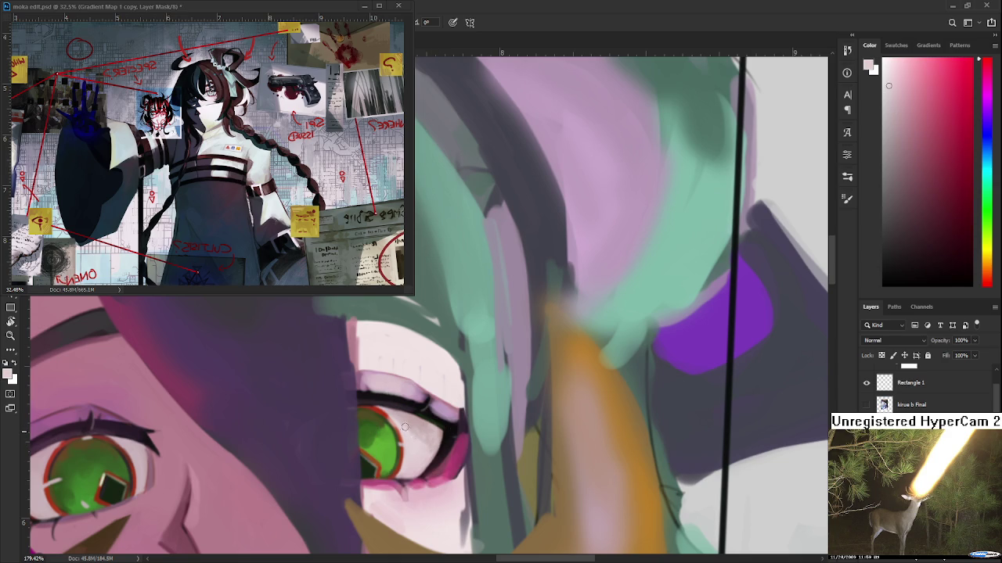
alt+click(409, 426)
alt+click(425, 427)
alt+click(428, 450)
alt+click(448, 435)
Move the view up and right over the upper lid and pick a pink from the eye
drag(452, 446, 457, 401)
alt+click(465, 385)
mouse_move(399, 441)
mouse_down()
mouse_move(446, 379)
mouse_move(409, 425)
mouse_up()
alt+click(440, 387)
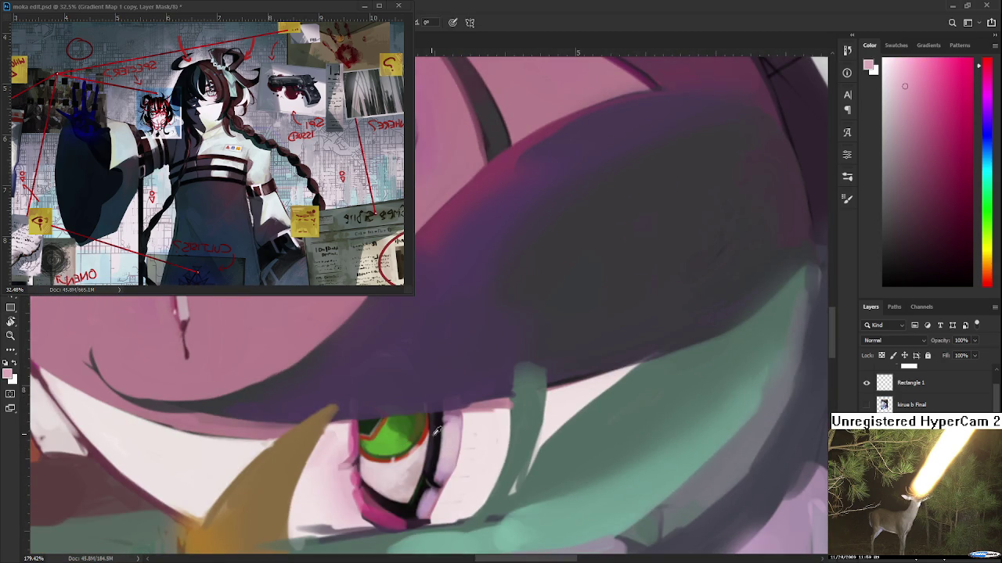
Sample iris-rim red, stroke it along the eye outline, then rotate the view upright
alt+click(405, 419)
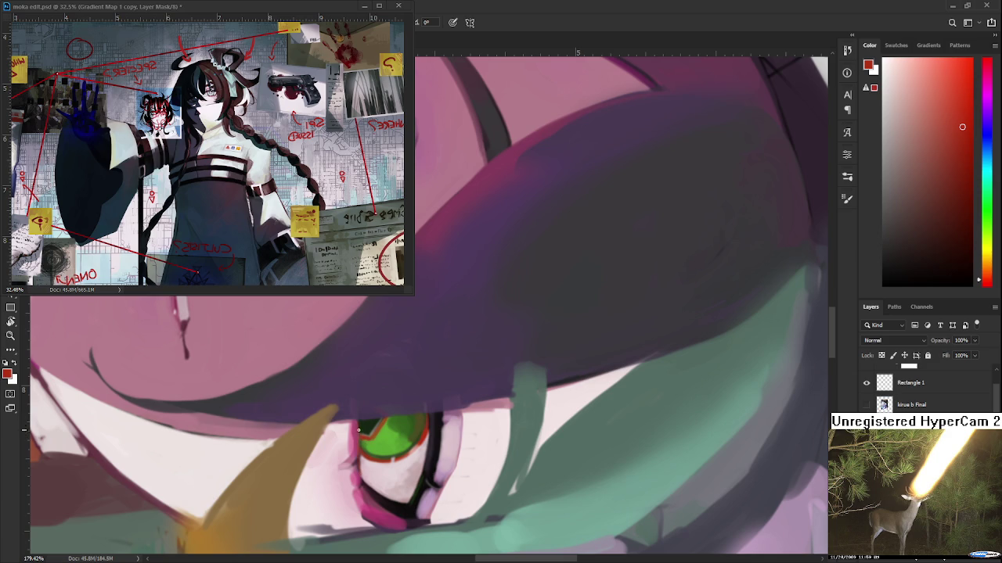
scroll(360, 428, down, 2)
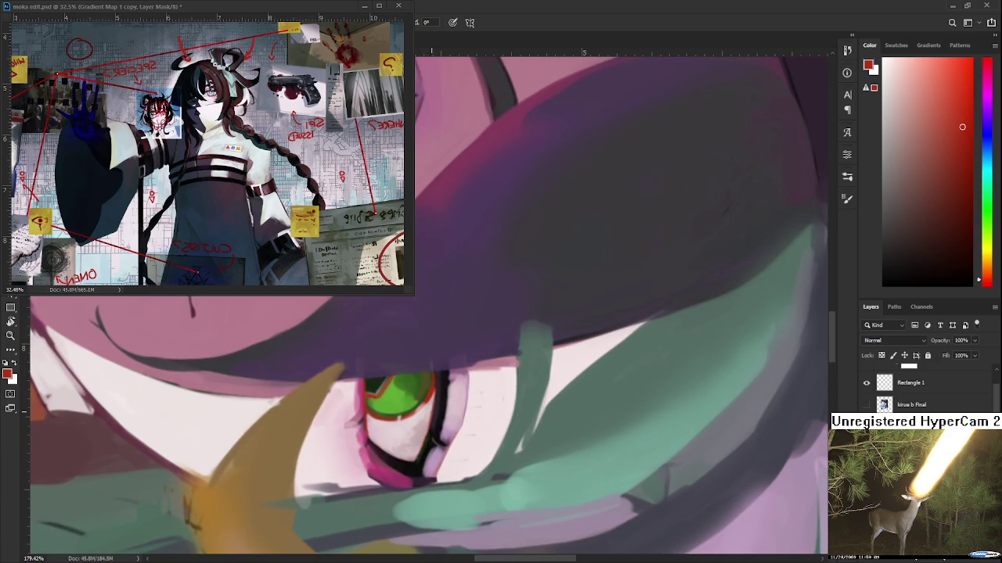
drag(423, 452, 427, 433)
key(r)
drag(435, 388, 417, 406)
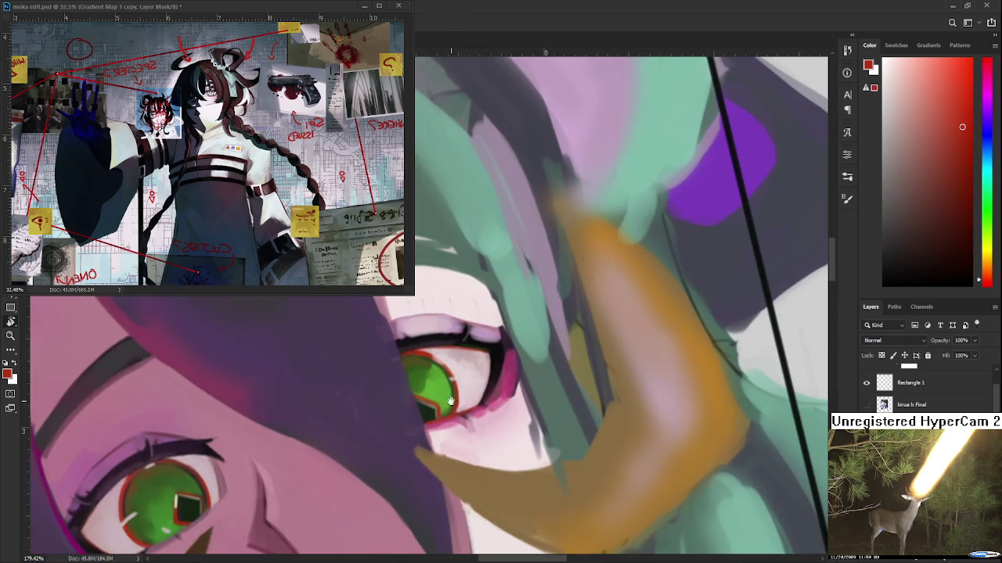
Sample darker reds and pinks ending on a very light pink, then zoom out to about 84%
alt+click(423, 407)
alt+click(419, 415)
alt+click(421, 418)
alt+click(435, 415)
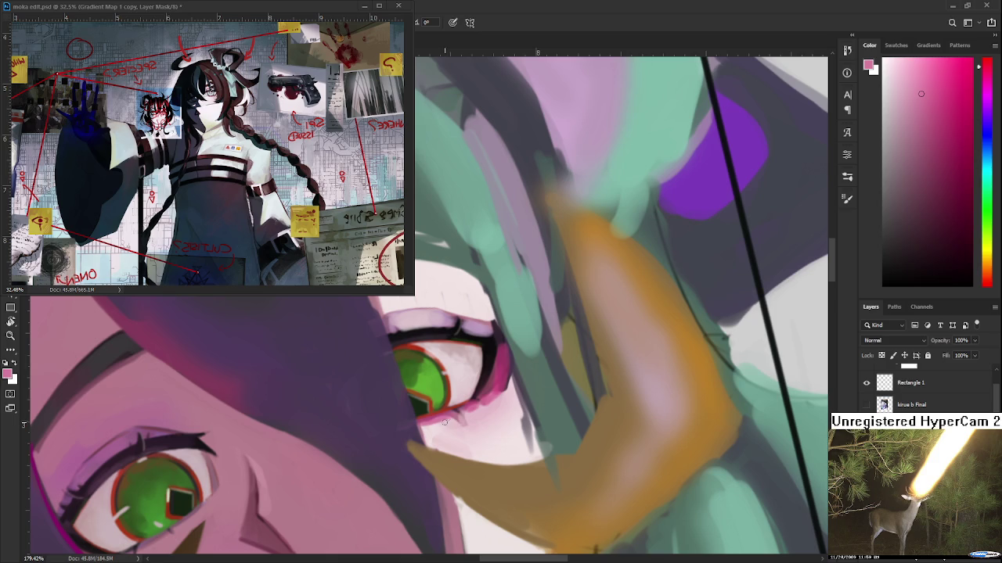
alt+click(443, 420)
scroll(488, 282, down, 3)
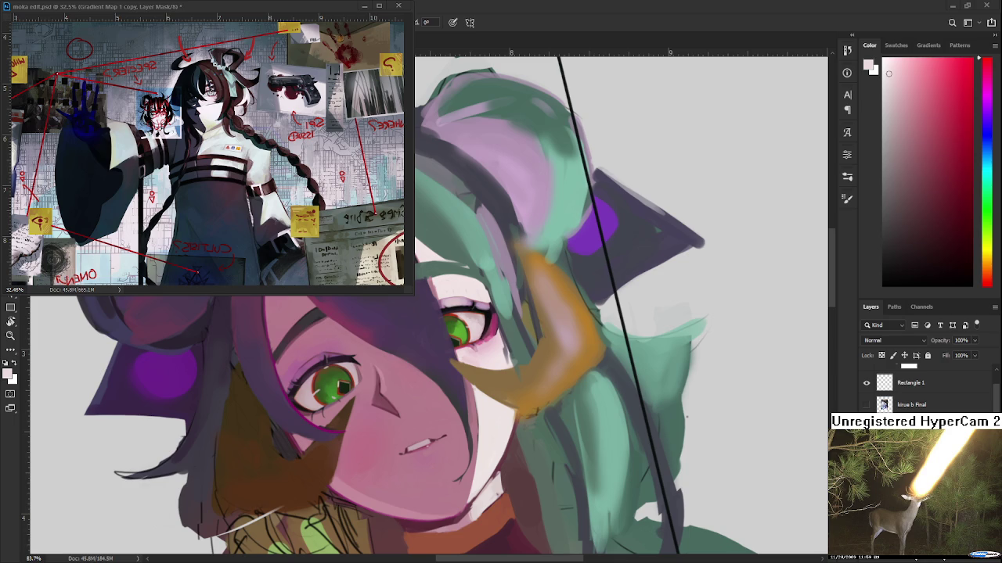
Zoom in on the right eye and sample its pinkish whites and a darker pink
scroll(448, 425, up, 2)
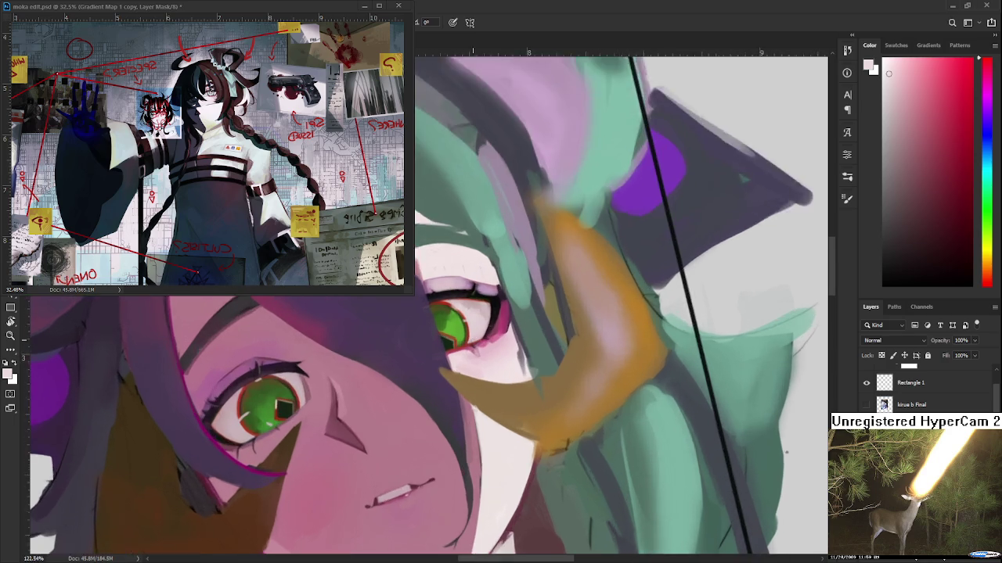
scroll(448, 425, up, 2)
scroll(449, 425, up, 1)
scroll(448, 425, up, 2)
scroll(448, 425, up, 1)
alt+click(450, 422)
alt+click(438, 419)
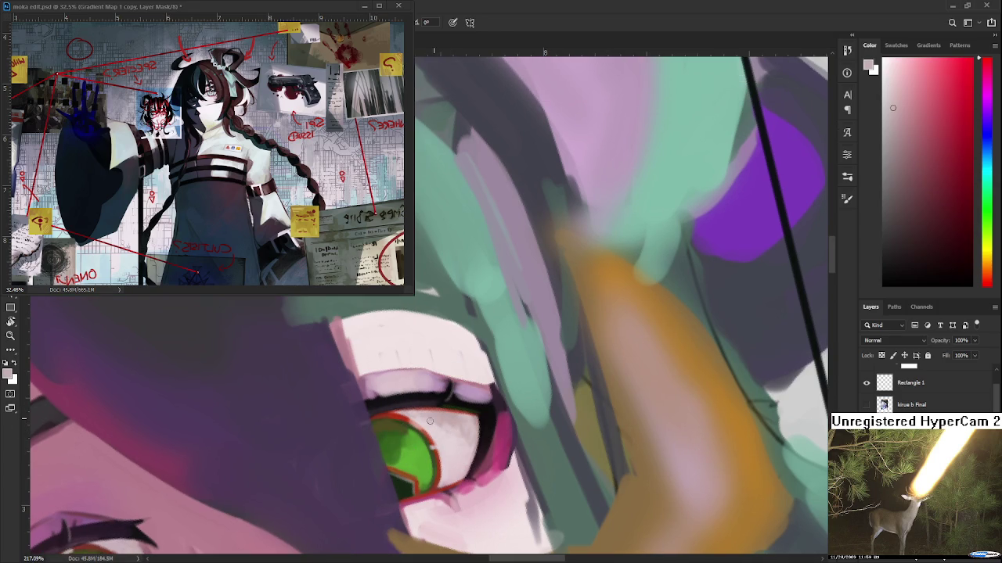
alt+click(440, 418)
alt+click(463, 425)
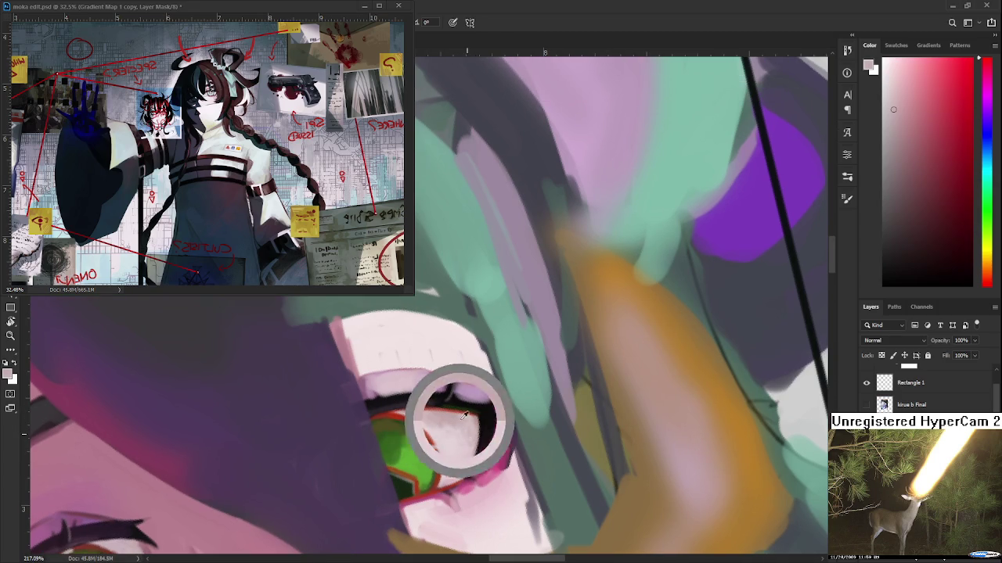
Deepen the lower eye rim with magenta brushwork
mouse_move(474, 423)
mouse_down()
mouse_move(491, 361)
mouse_move(502, 367)
mouse_up()
alt+click(472, 403)
alt+click(475, 383)
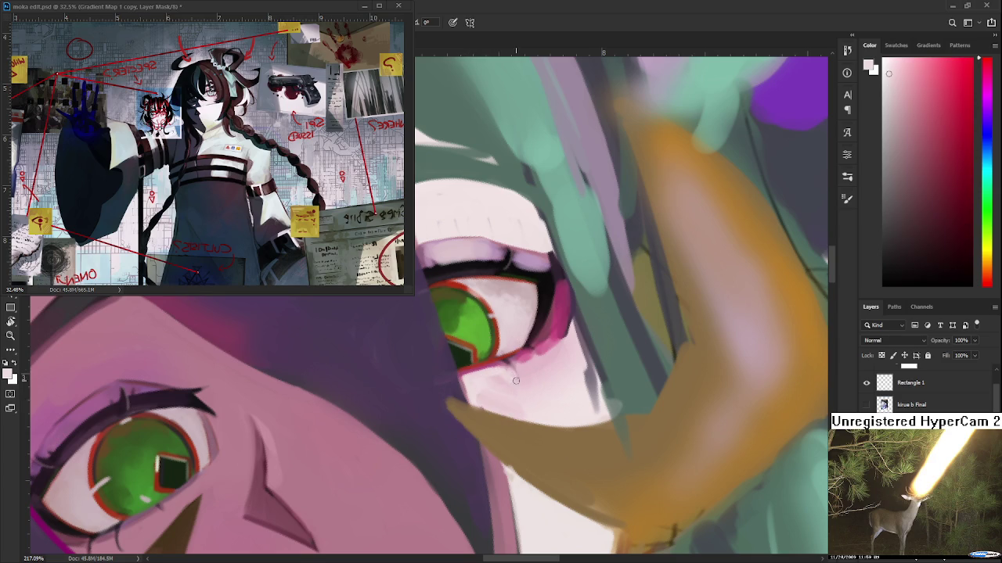
drag(523, 370, 472, 406)
alt+click(458, 406)
alt+click(461, 397)
alt+click(460, 409)
mouse_move(460, 409)
mouse_down()
mouse_move(482, 389)
mouse_move(446, 413)
mouse_up()
Sample deeper magenta and light pinks, and tilt the view to paint along the eye
alt+click(459, 402)
alt+click(452, 371)
alt+click(435, 408)
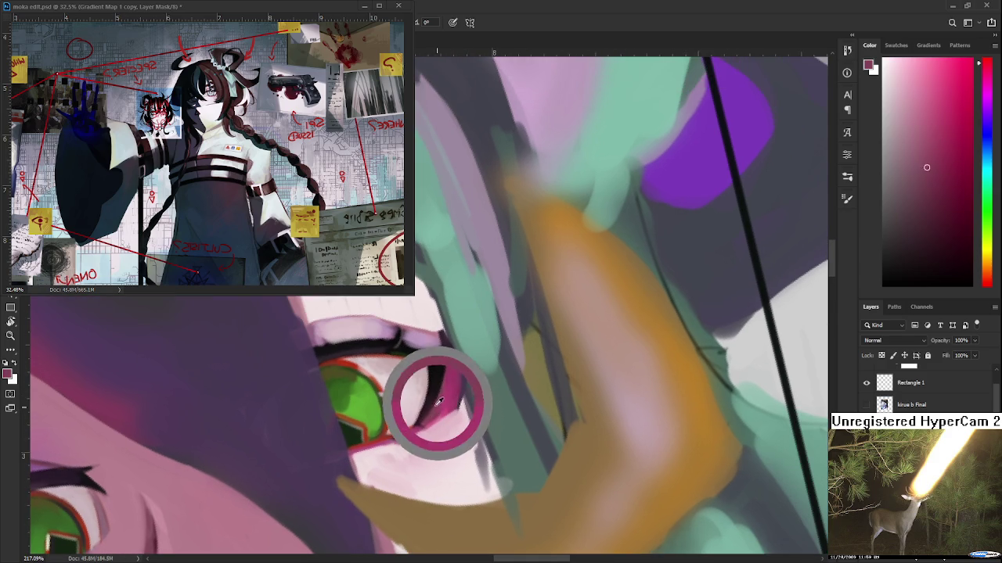
alt+click(452, 394)
alt+click(430, 420)
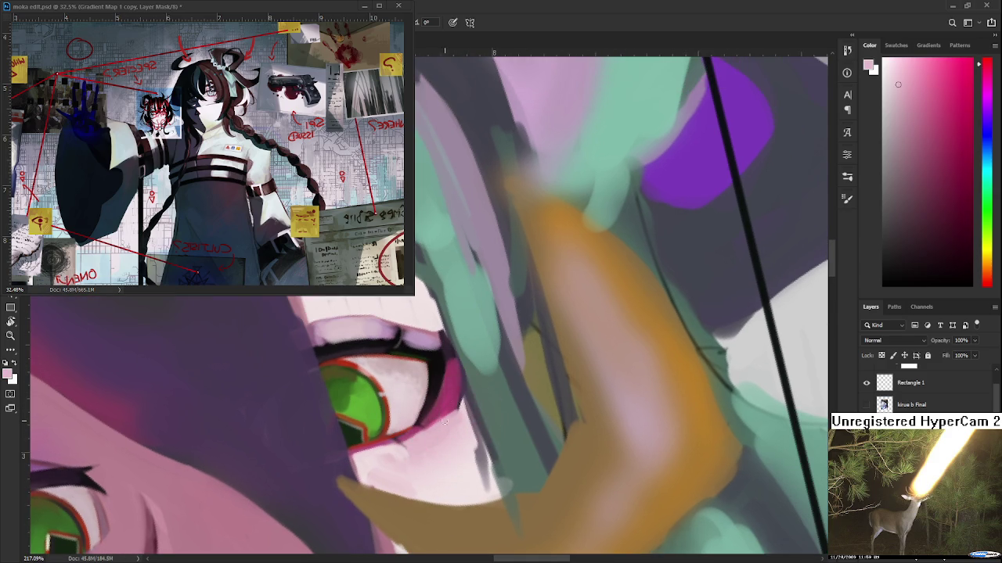
key(r)
mouse_move(459, 405)
mouse_down()
mouse_move(428, 440)
mouse_move(435, 446)
mouse_up()
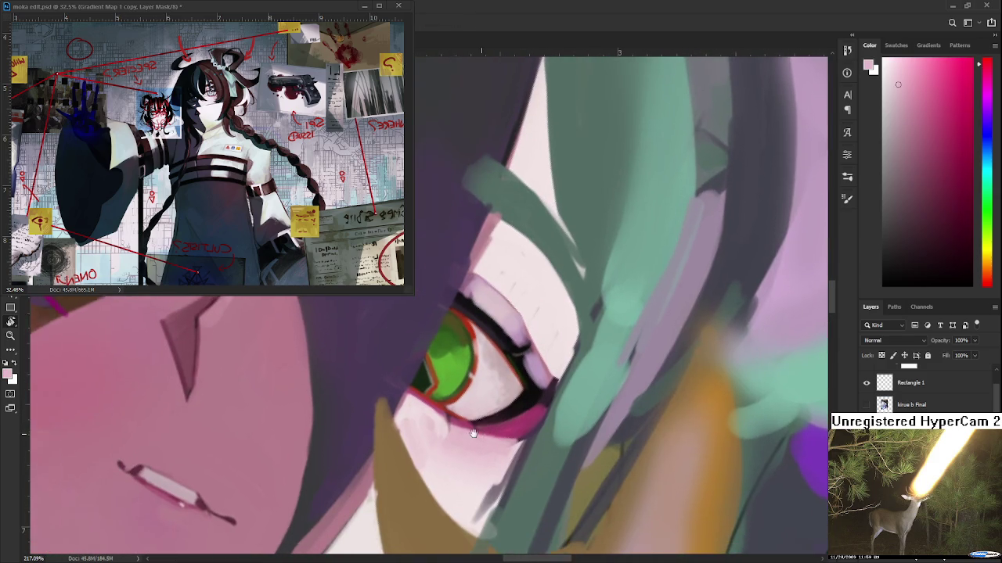
Draw a thin near-black stroke below the lower lid after sampling the magenta lid pink
alt+click(446, 445)
alt+click(430, 447)
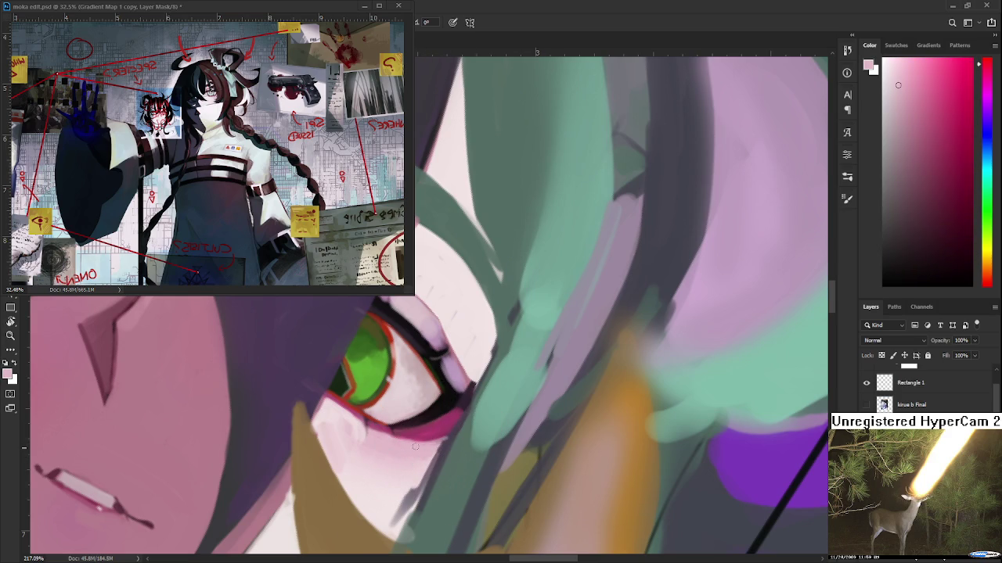
alt+click(447, 422)
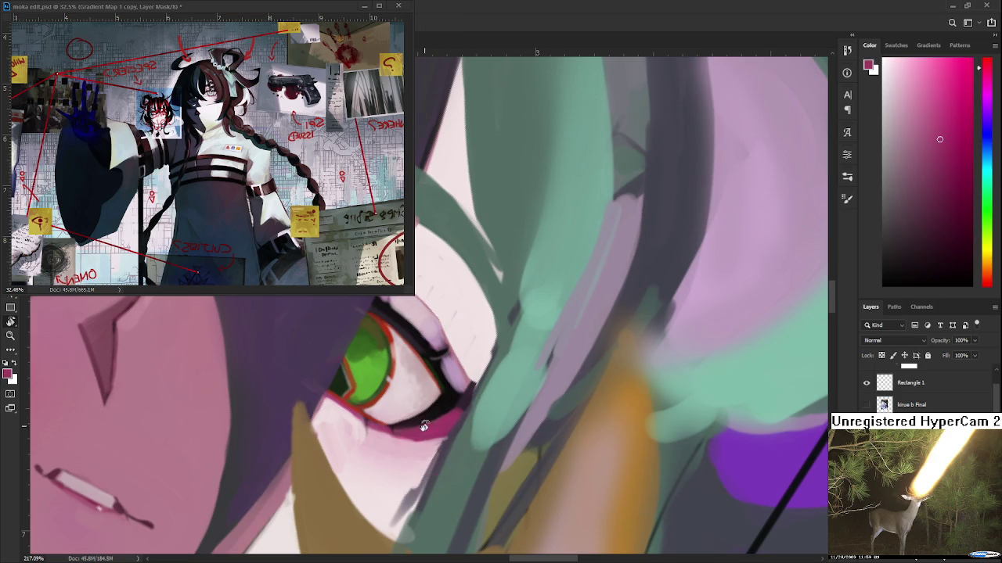
drag(446, 422, 379, 383)
alt+click(379, 384)
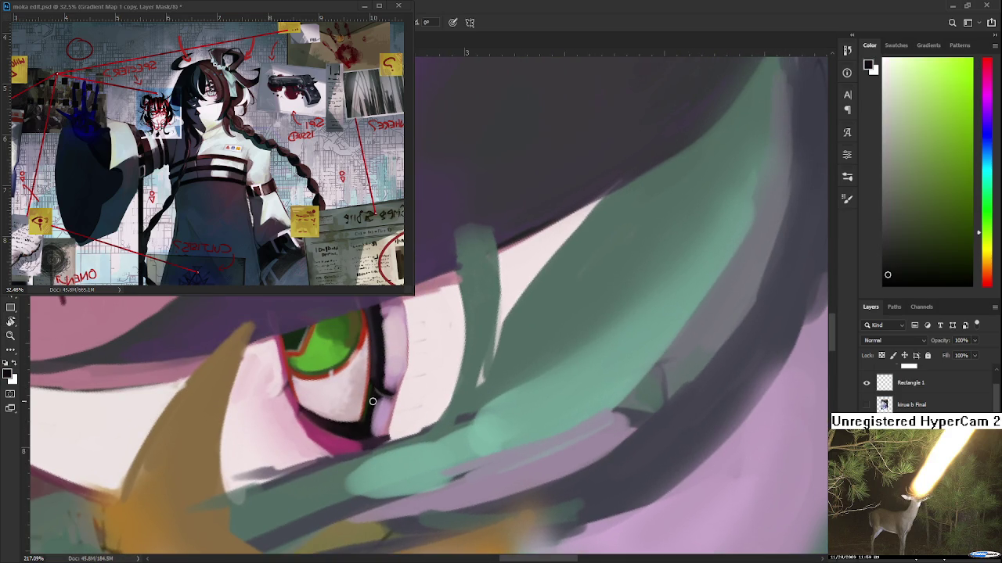
drag(368, 440, 364, 471)
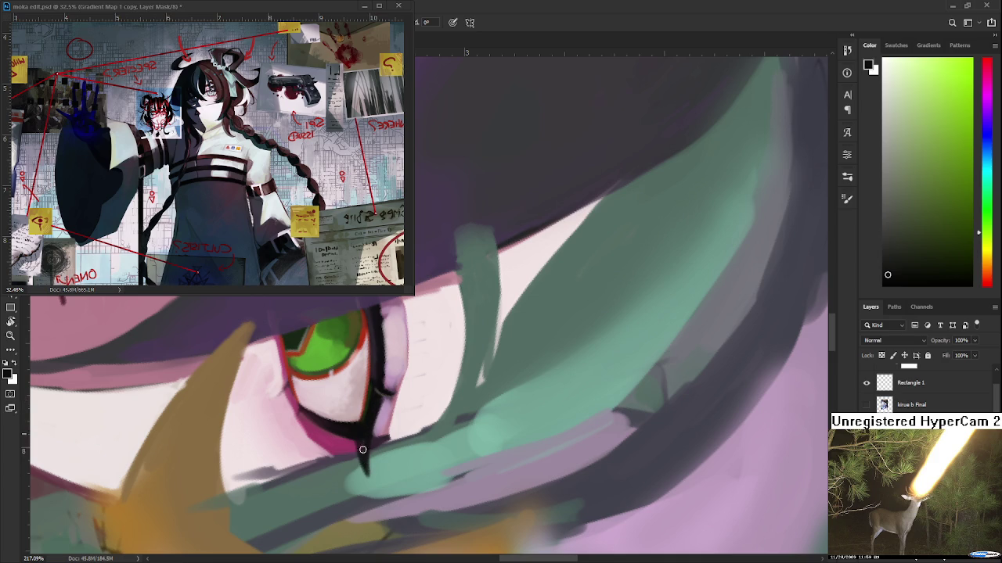
alt+click(372, 471)
mouse_move(323, 352)
mouse_down()
mouse_move(526, 321)
mouse_move(378, 435)
mouse_up()
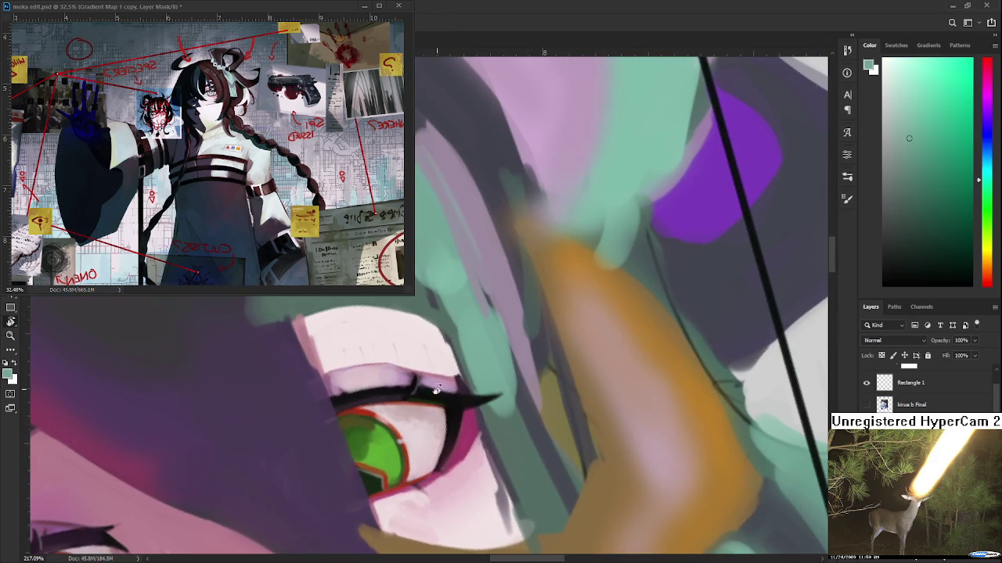
Shade the eyelid with pale pink and light mauve, rotating the view to reach it
alt+click(459, 380)
alt+click(458, 379)
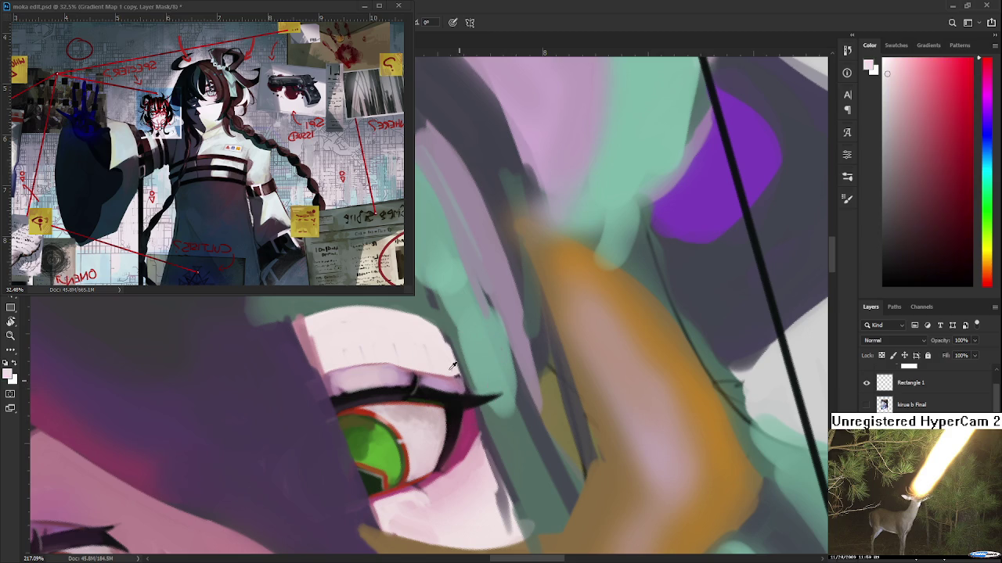
drag(459, 379, 362, 452)
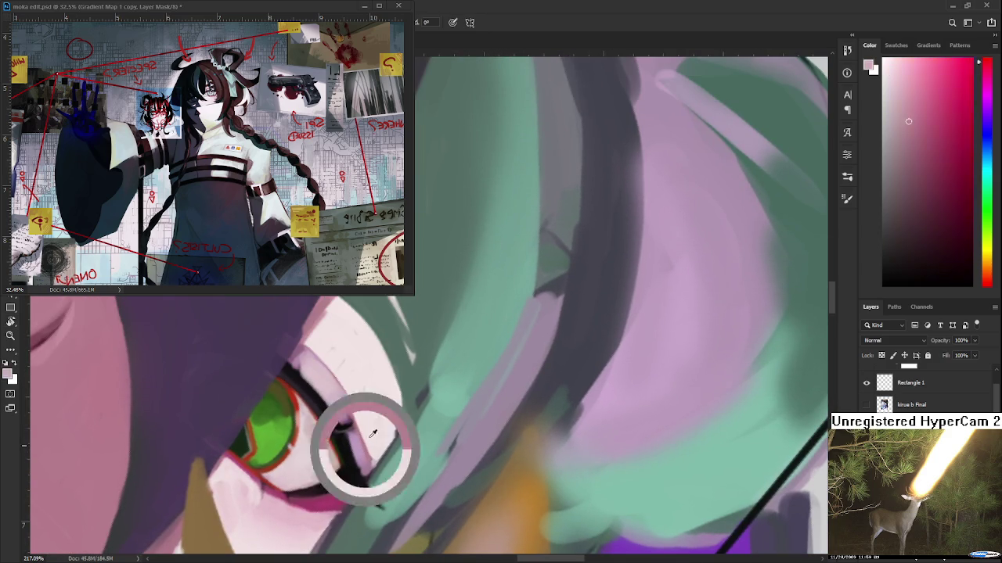
alt+click(365, 456)
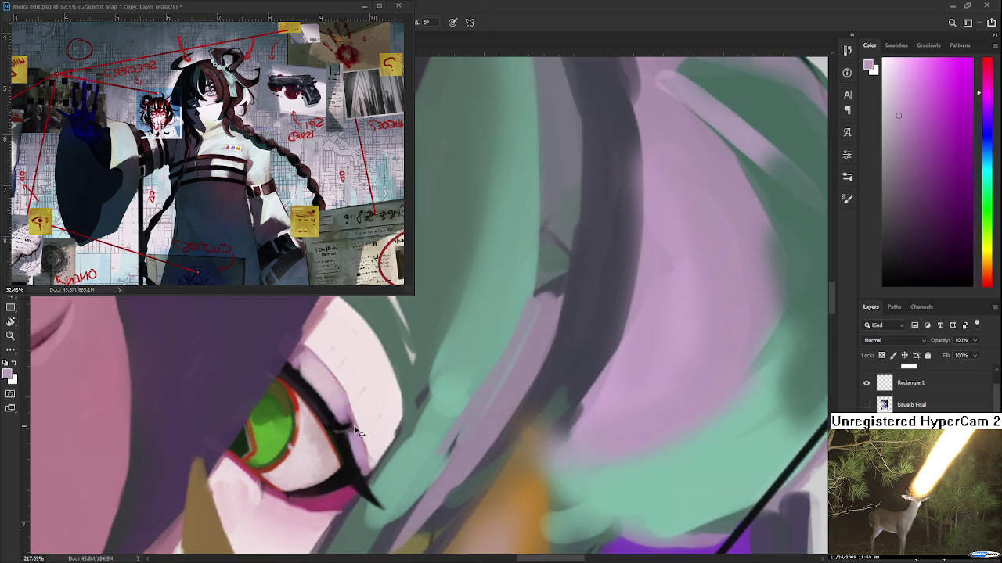
alt+click(324, 366)
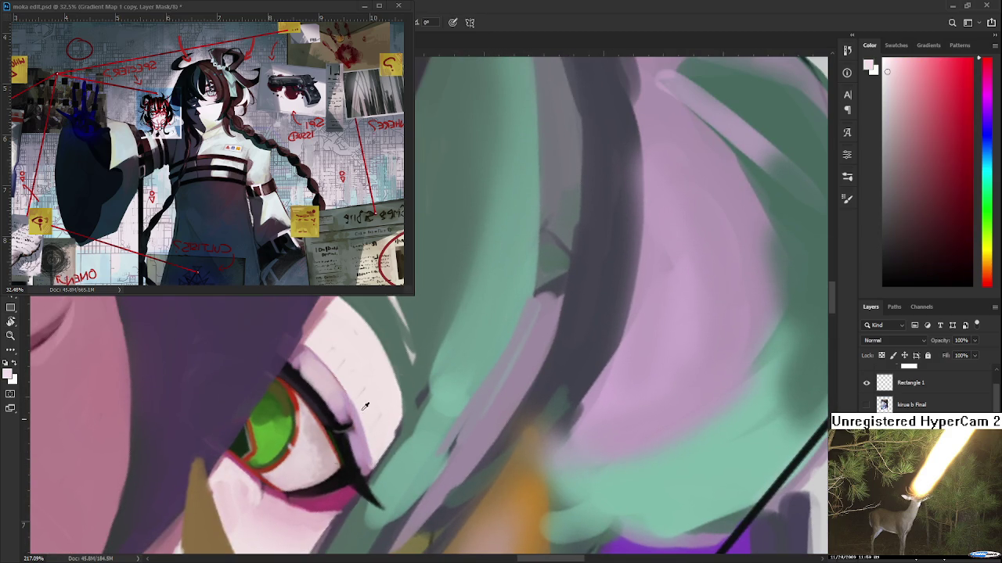
alt+click(361, 448)
alt+click(355, 440)
key(r)
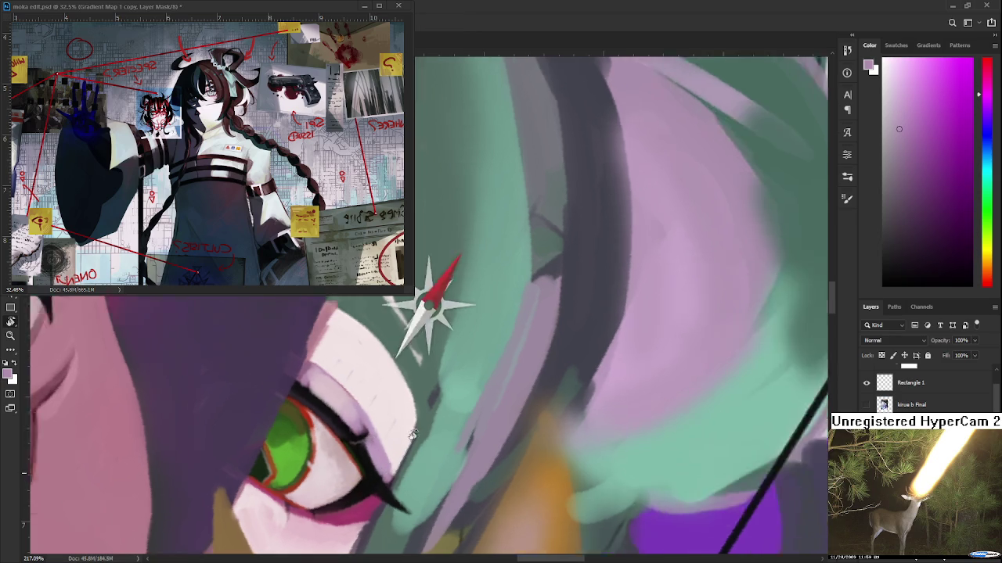
drag(352, 433, 428, 414)
Sample eyelid tones, dark lash colour and lighter eyelid pinks around the upper lid
alt+click(426, 415)
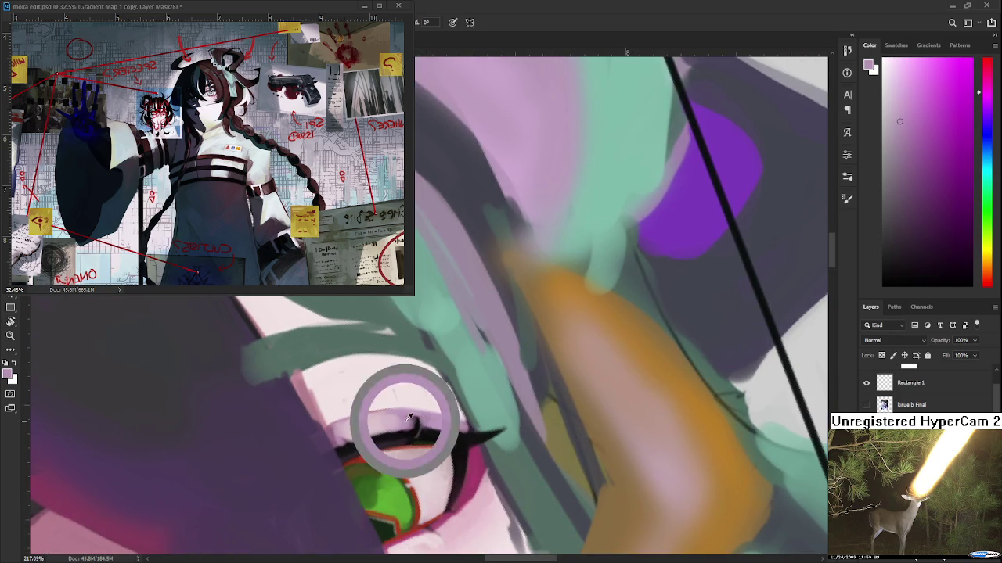
alt+click(420, 417)
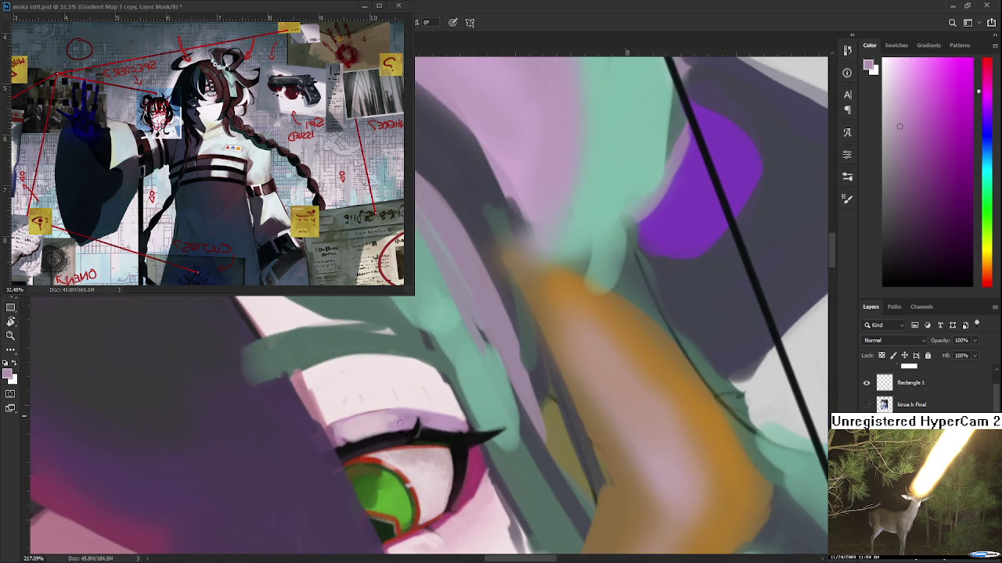
alt+click(418, 417)
alt+click(408, 422)
alt+click(413, 418)
alt+click(408, 437)
mouse_move(377, 443)
mouse_down()
mouse_move(567, 308)
mouse_move(463, 361)
mouse_up()
alt+click(464, 361)
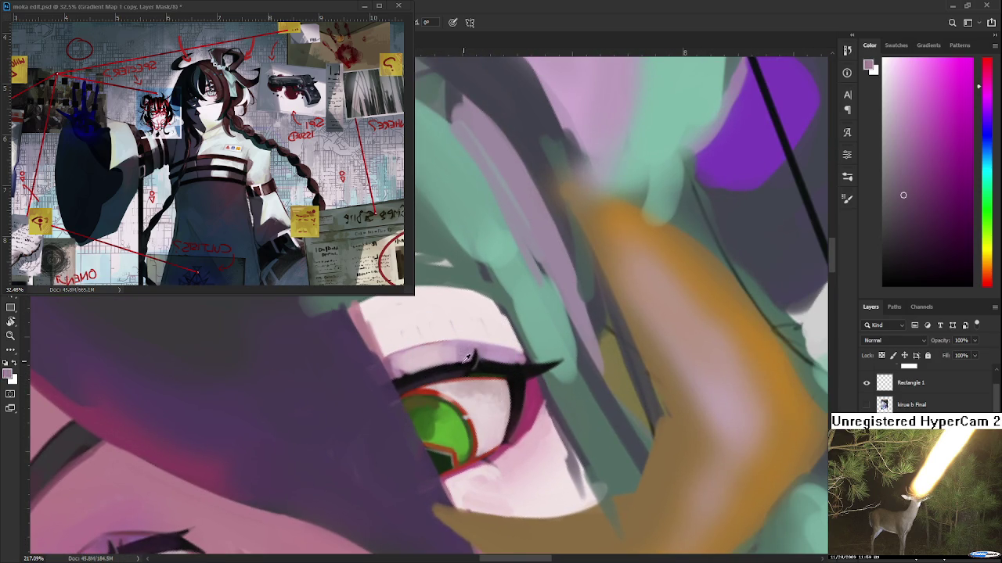
alt+click(463, 349)
drag(467, 365, 461, 376)
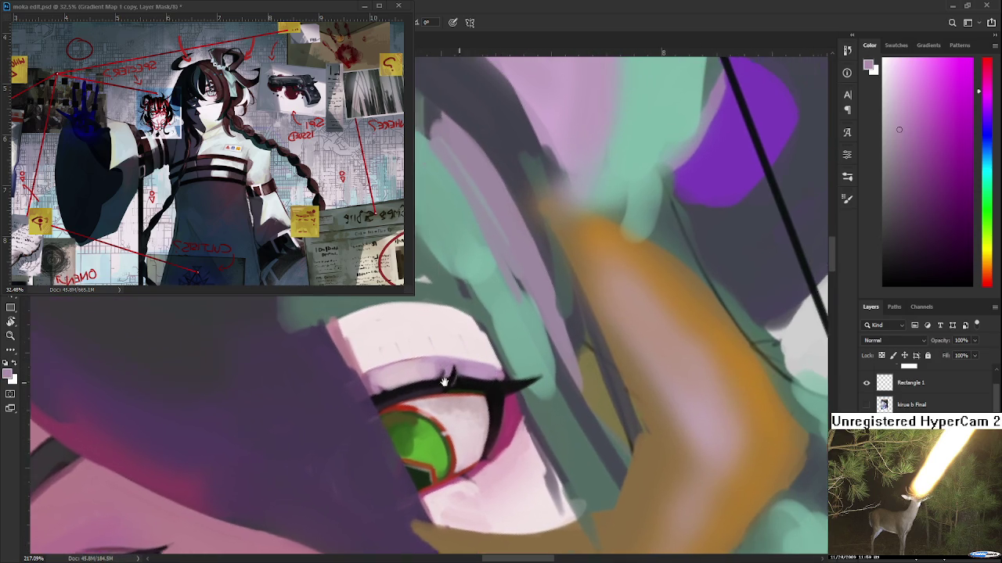
Paint short dark lashes along the upper lid, alternating near-black with eyelid pink
alt+click(460, 382)
alt+click(471, 371)
alt+click(460, 383)
alt+click(472, 372)
alt+click(462, 383)
alt+click(450, 395)
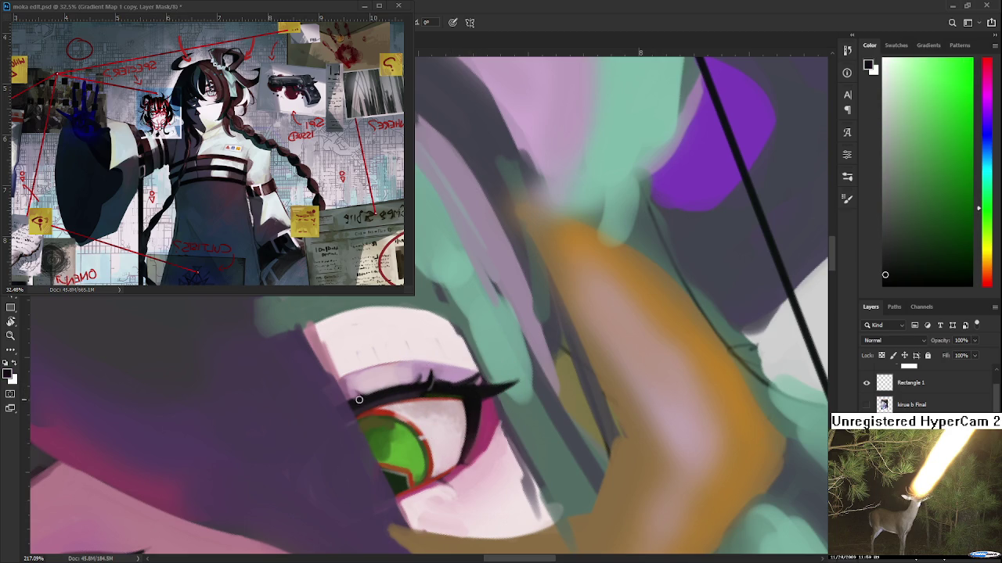
alt+click(376, 382)
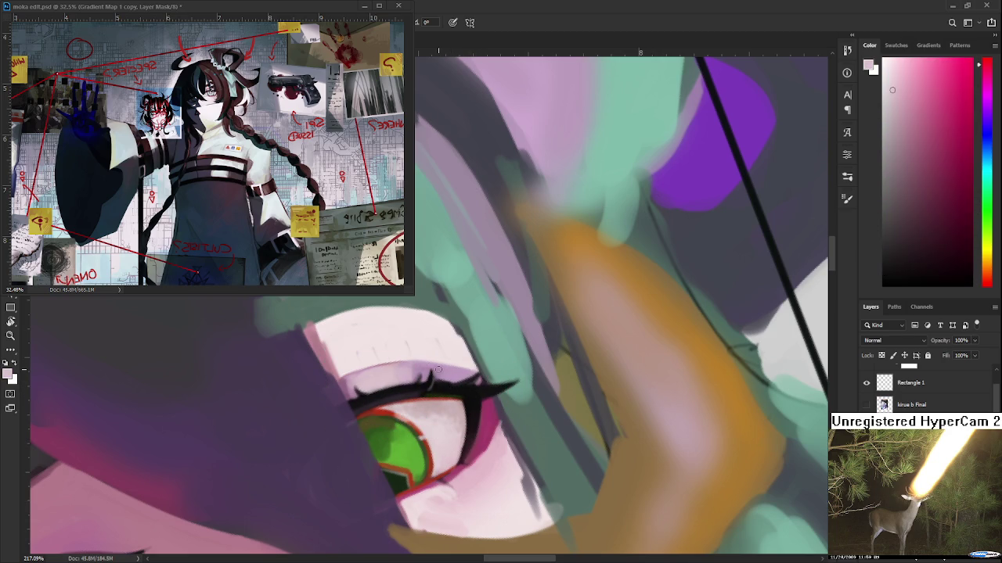
scroll(473, 340, down, 1)
Zoom onto the right eye and sample light lavender and near-white eye tones
scroll(472, 361, down, 2)
scroll(472, 361, up, 2)
scroll(472, 361, up, 3)
scroll(472, 361, up, 2)
drag(426, 381, 371, 399)
alt+click(396, 392)
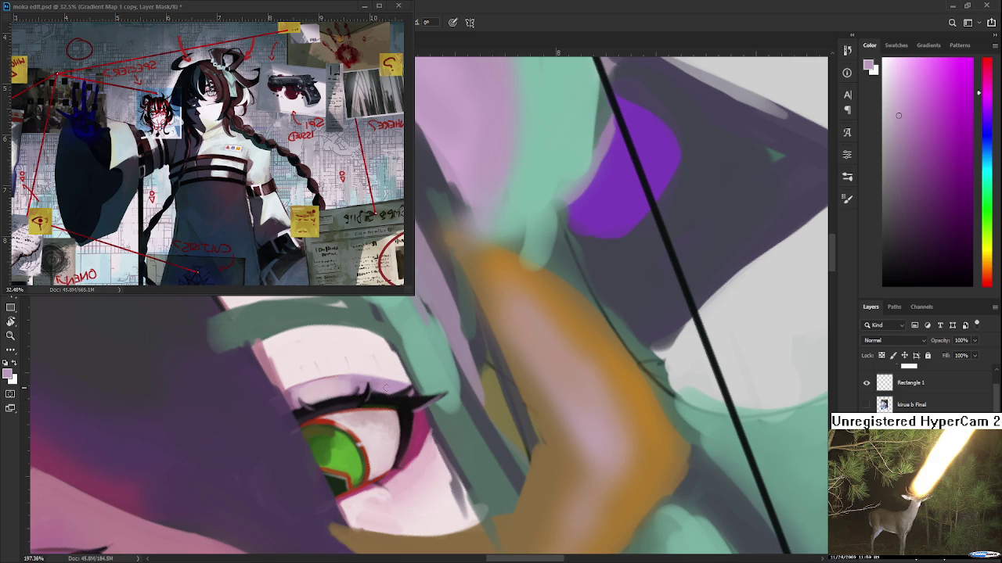
drag(415, 395, 448, 412)
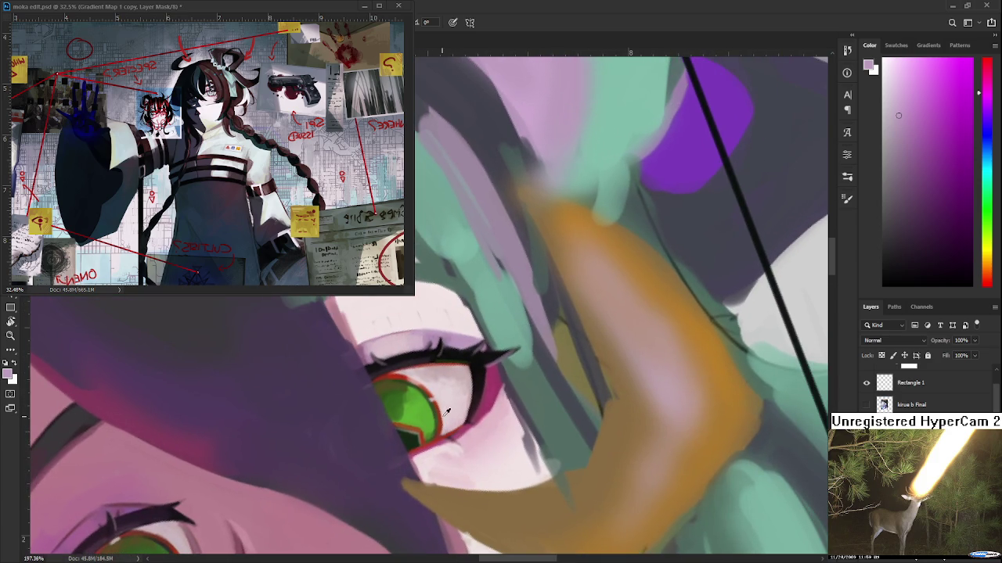
alt+click(446, 413)
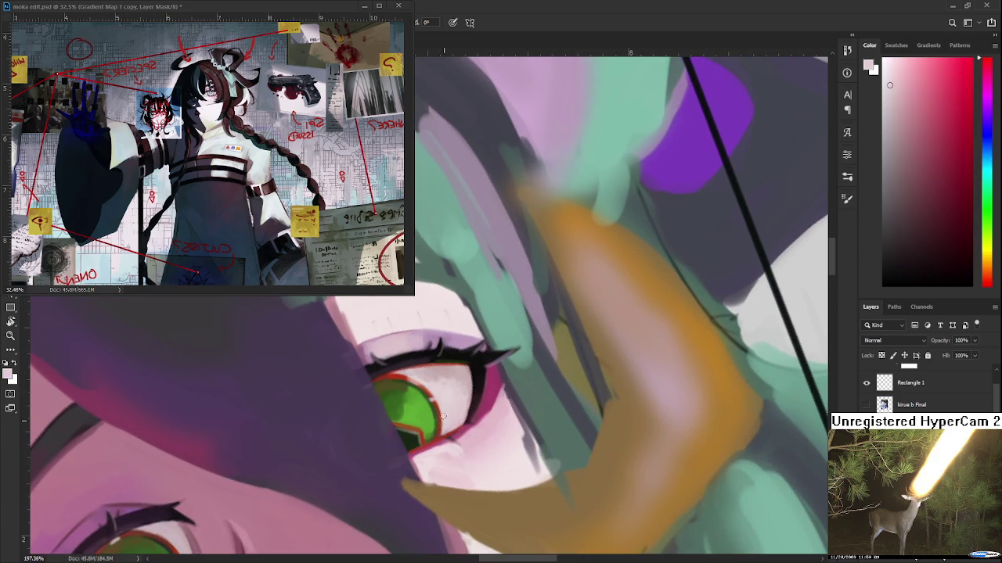
Dab pinkish-white tones sampled from the eye across the eye white
mouse_move(450, 414)
mouse_down()
mouse_move(453, 400)
mouse_move(462, 412)
mouse_move(431, 428)
mouse_up()
alt+click(461, 412)
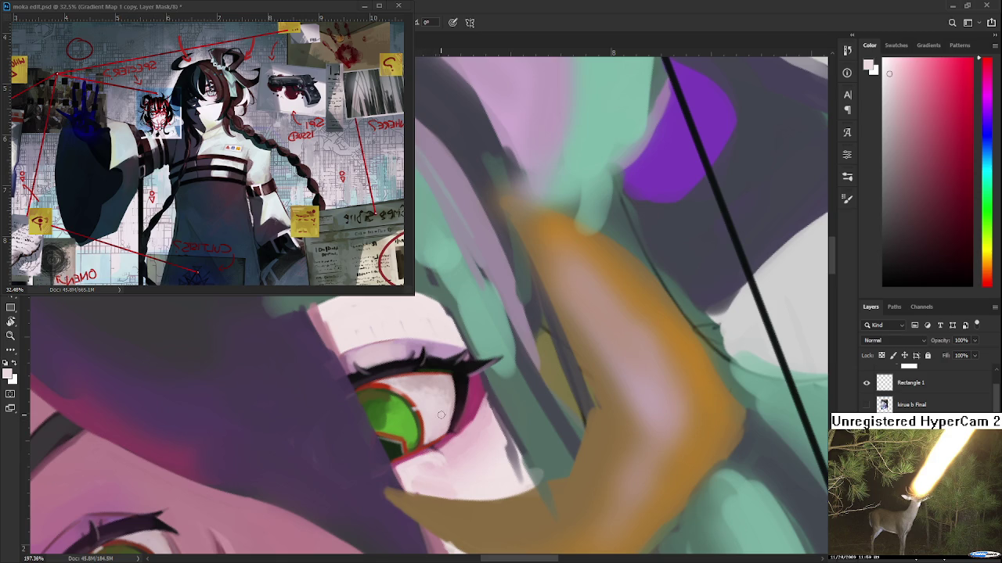
alt+click(426, 413)
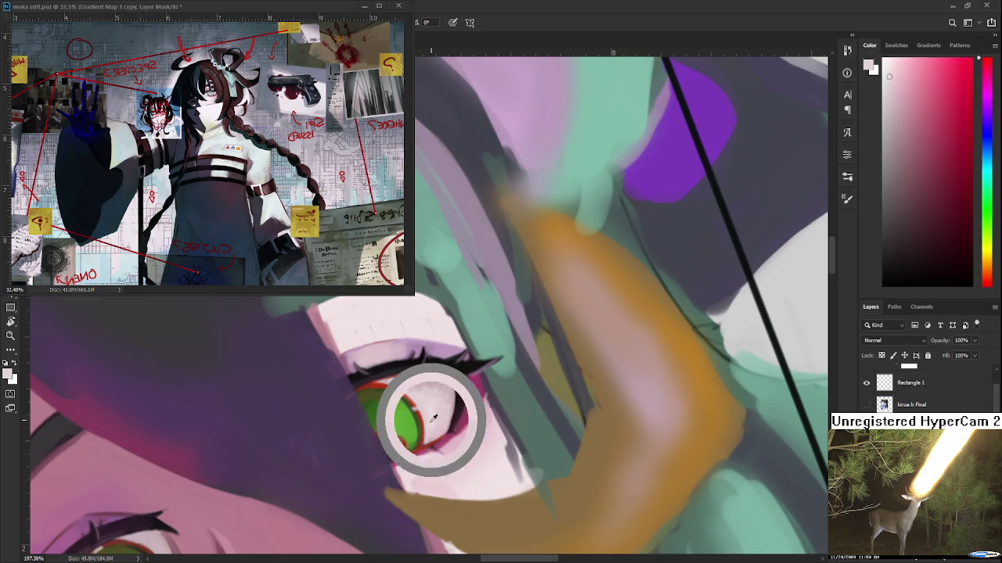
alt+click(432, 421)
alt+click(436, 413)
alt+click(446, 407)
alt+click(448, 409)
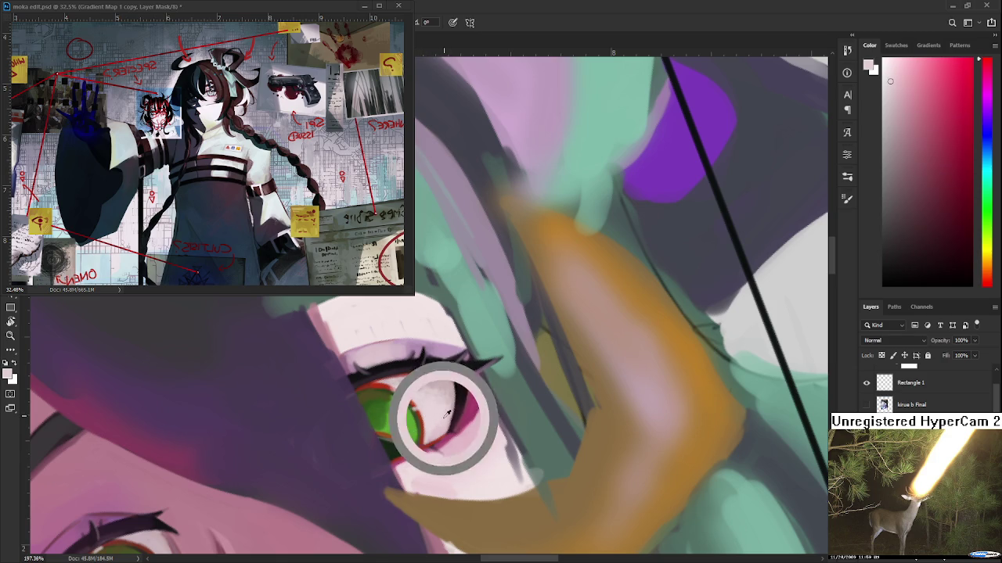
Smooth the outer eye white with light and darker sampled tones toward the corner
mouse_move(446, 409)
mouse_down()
mouse_move(413, 465)
mouse_move(419, 512)
mouse_up()
alt+click(376, 454)
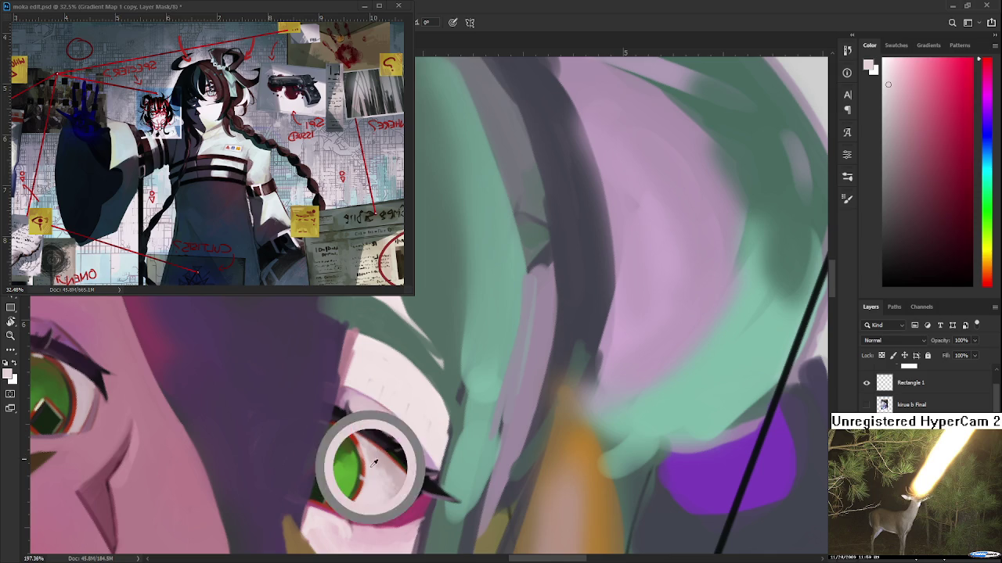
alt+click(383, 463)
alt+click(377, 463)
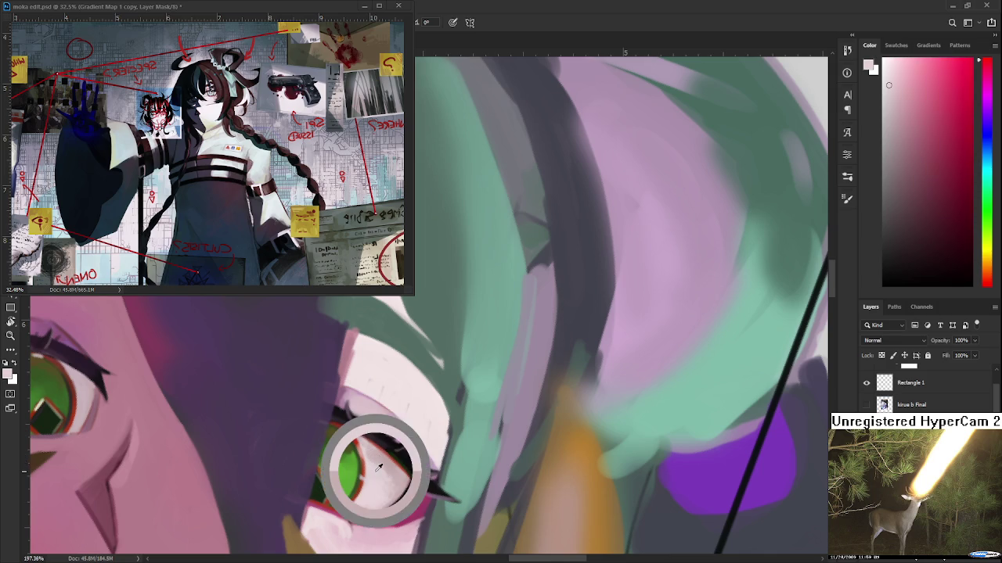
alt+click(369, 456)
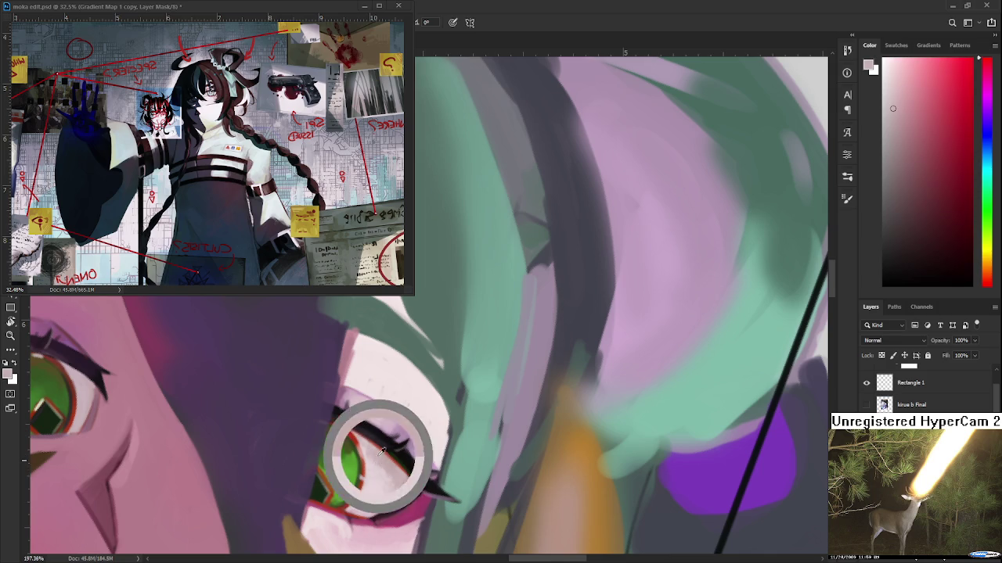
alt+click(373, 463)
alt+click(372, 460)
alt+click(366, 450)
alt+click(368, 462)
alt+click(369, 459)
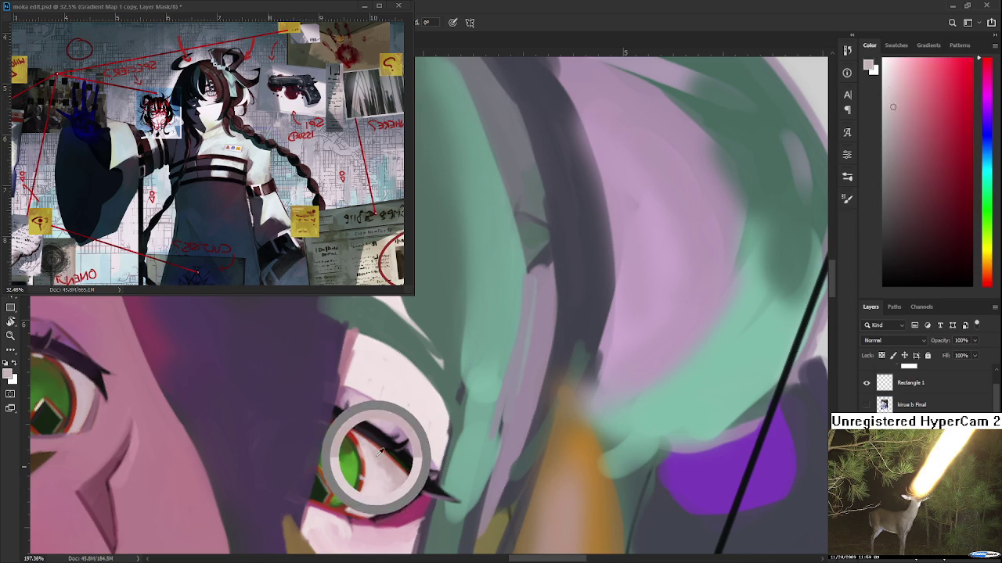
alt+click(374, 466)
alt+click(369, 458)
Rotate the view upright along the dark line and paint the lower lid in soft eye-white tones
key(r)
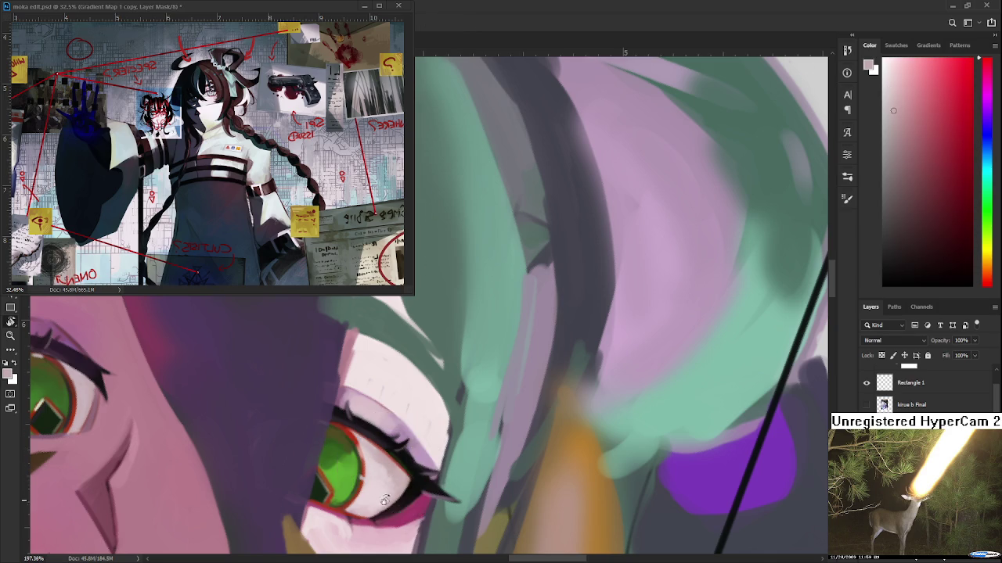
drag(376, 458, 442, 426)
alt+click(428, 418)
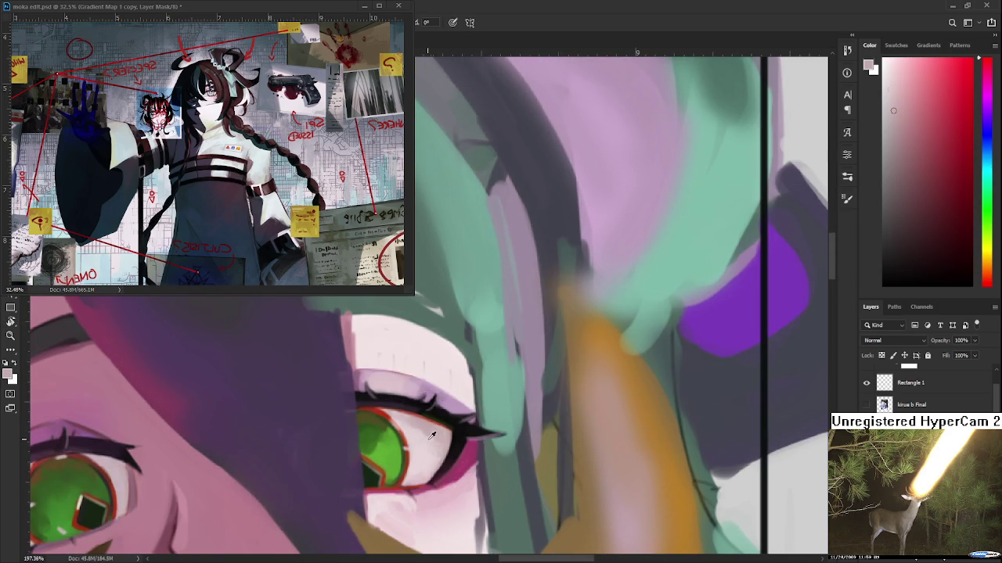
alt+click(435, 423)
alt+click(431, 443)
alt+click(443, 442)
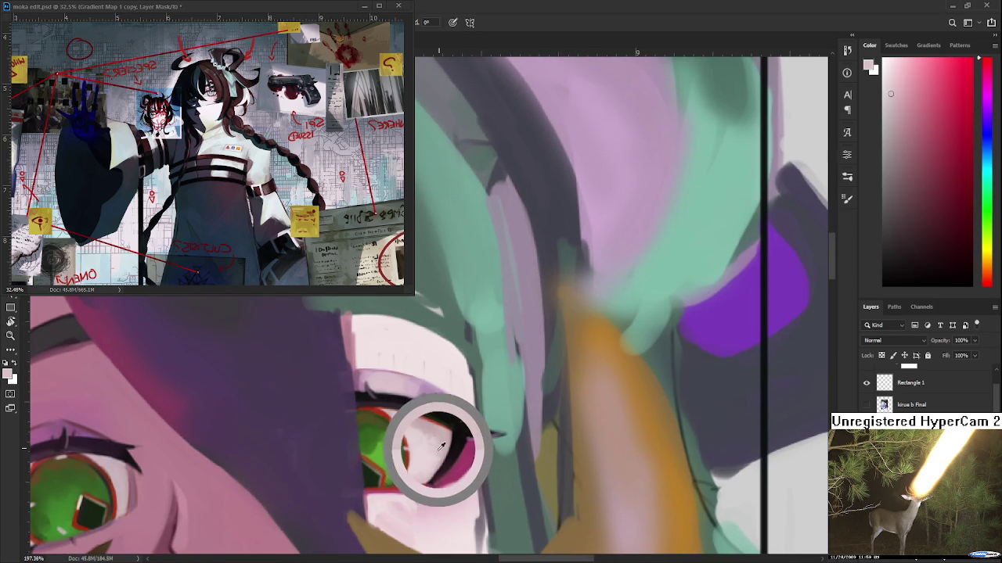
alt+click(435, 436)
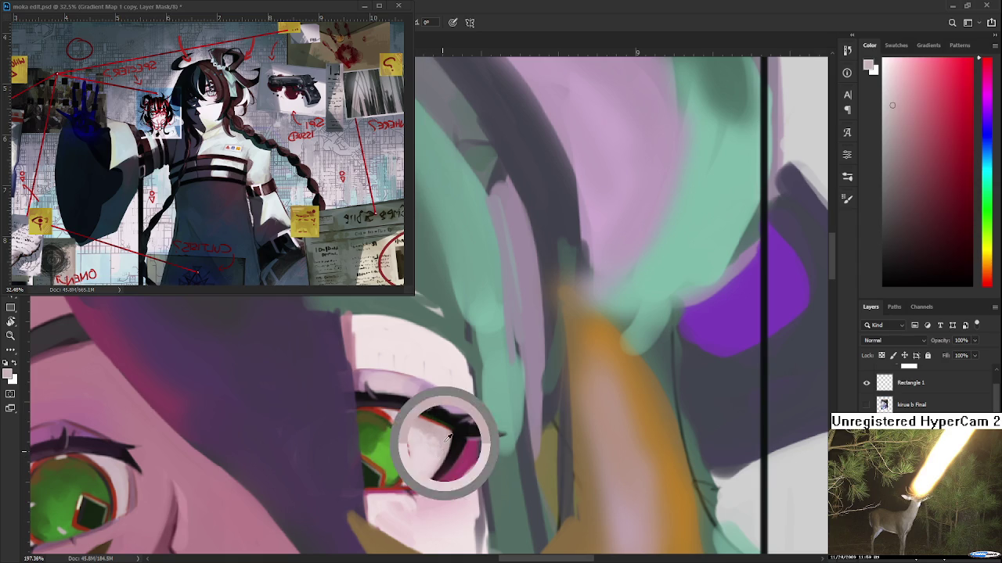
alt+click(426, 435)
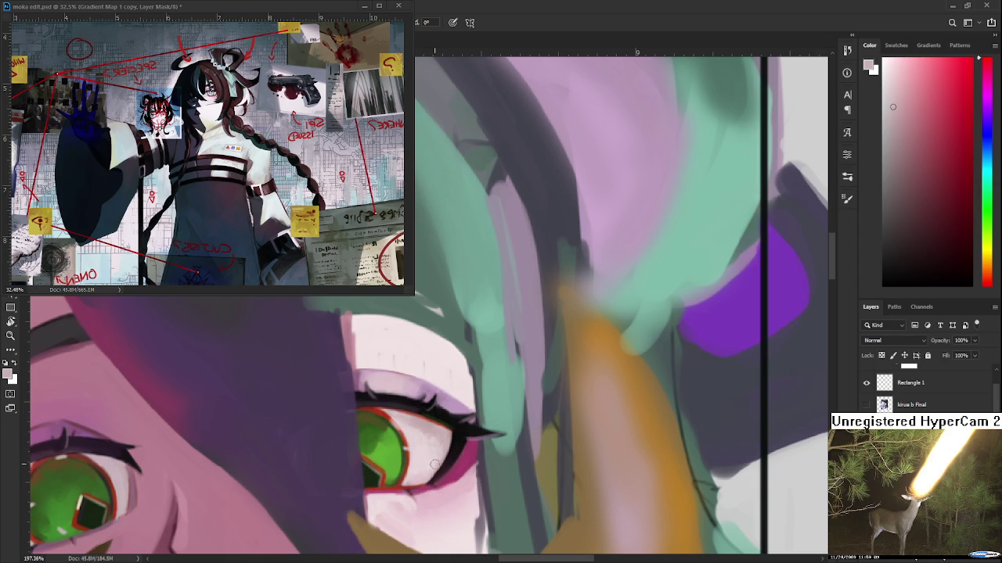
Zoom in on the right eye and sample a skin colour from the face
scroll(435, 461, down, 5)
scroll(443, 435, up, 2)
scroll(376, 446, up, 2)
scroll(297, 458, up, 2)
scroll(211, 471, up, 2)
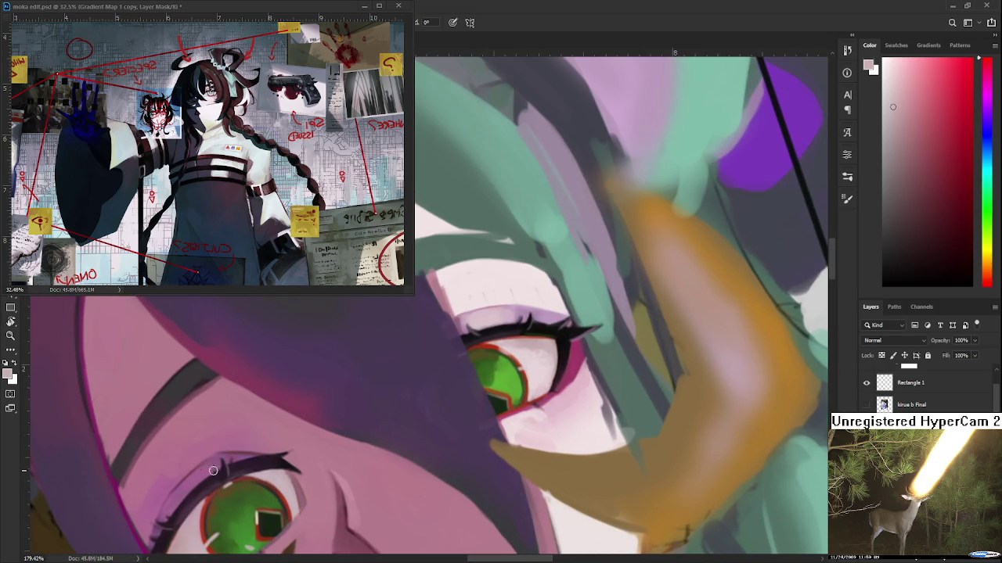
alt+click(240, 454)
scroll(585, 333, up, 1)
mouse_move(584, 333)
mouse_down()
mouse_move(559, 358)
mouse_move(426, 384)
mouse_up()
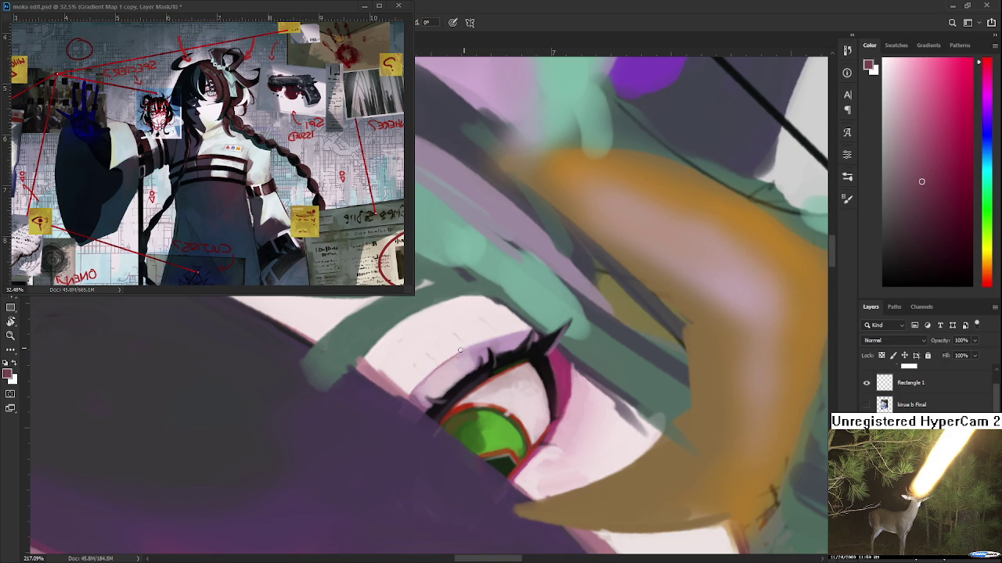
Rotate the view and sample several light pinks from the skin below the right eye
key(r)
drag(473, 343, 367, 391)
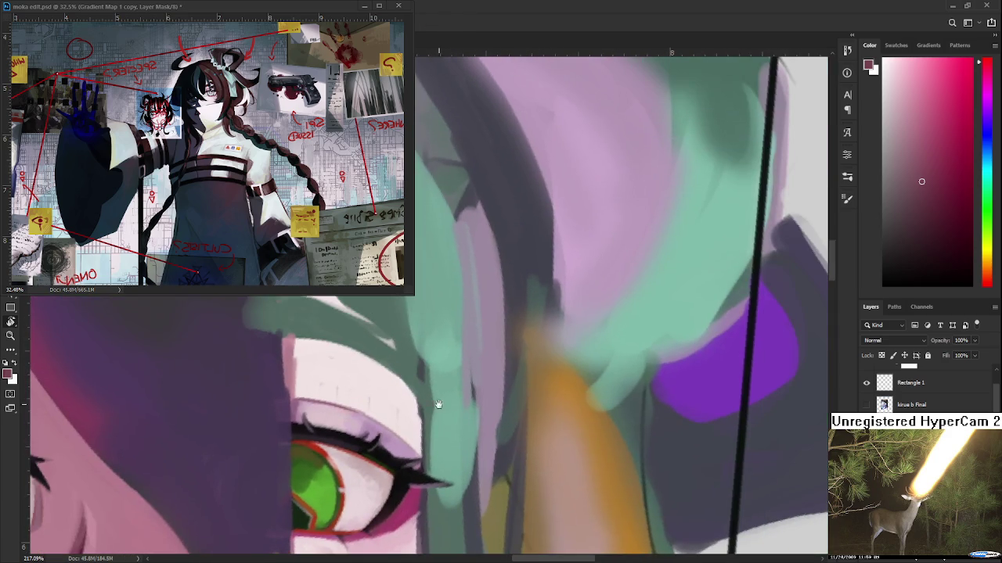
alt+click(352, 384)
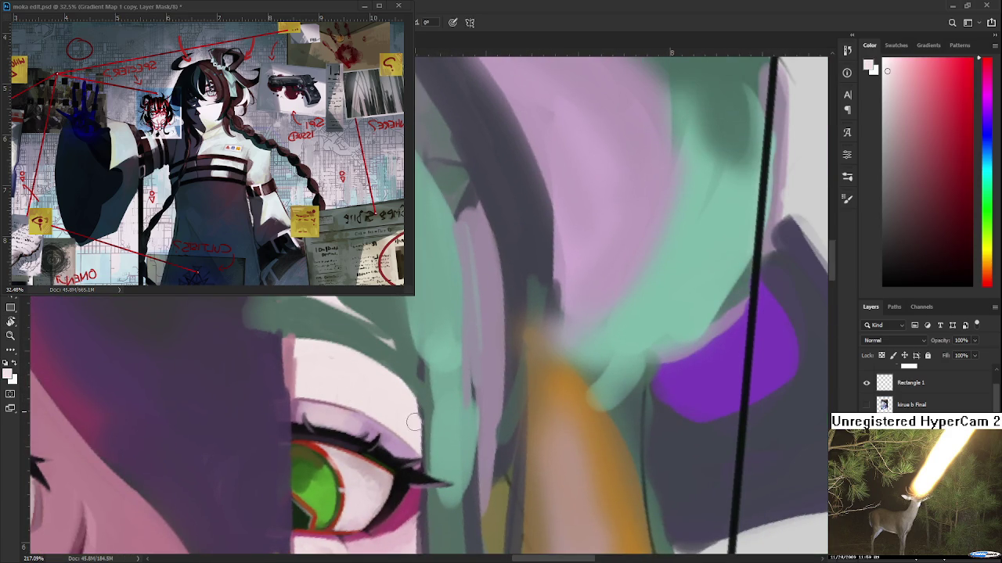
key(r)
drag(414, 419, 405, 398)
alt+click(392, 399)
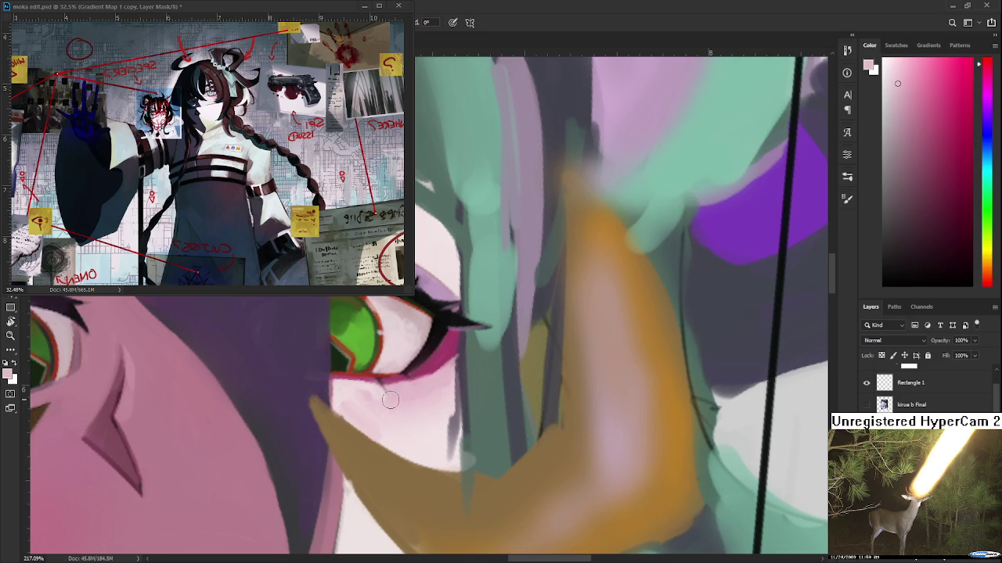
alt+click(362, 387)
alt+click(374, 400)
alt+click(381, 406)
alt+click(426, 398)
Paint a soft pink stroke under the right eye, resampling nearby pinks and ochre
mouse_move(450, 402)
mouse_down()
mouse_move(421, 430)
mouse_move(436, 432)
mouse_move(447, 459)
mouse_up()
alt+click(448, 431)
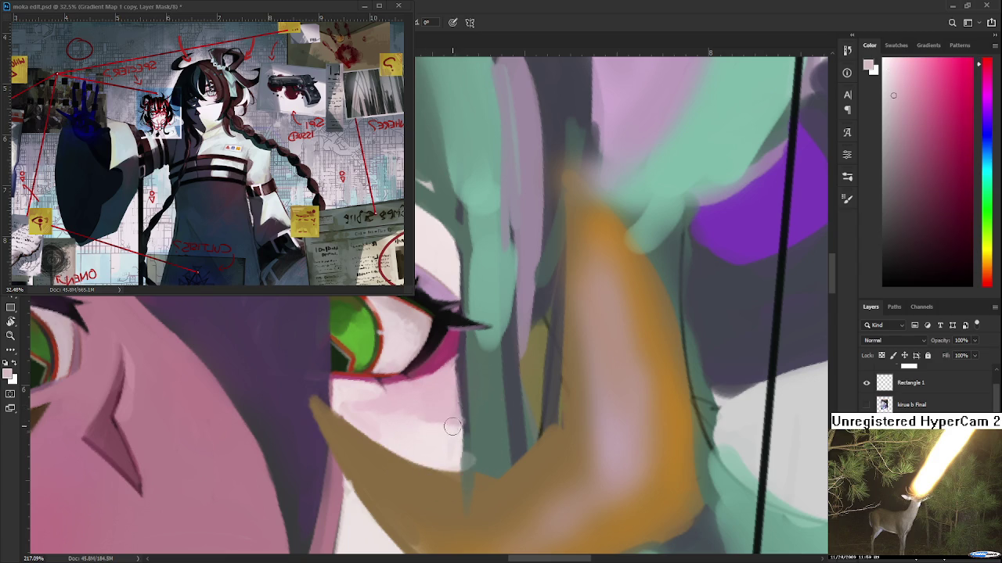
drag(454, 429, 368, 427)
alt+click(373, 427)
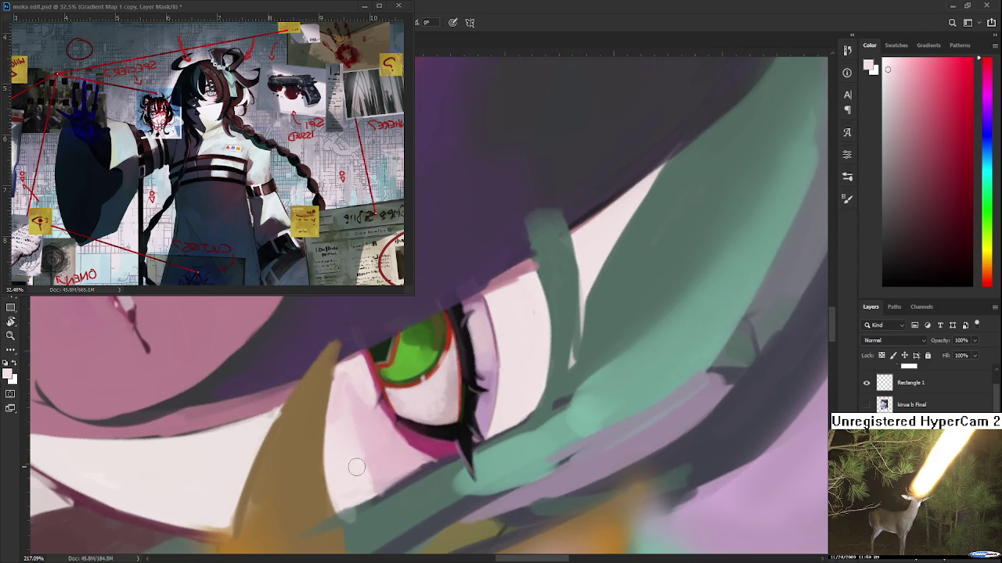
alt+click(376, 454)
alt+click(349, 425)
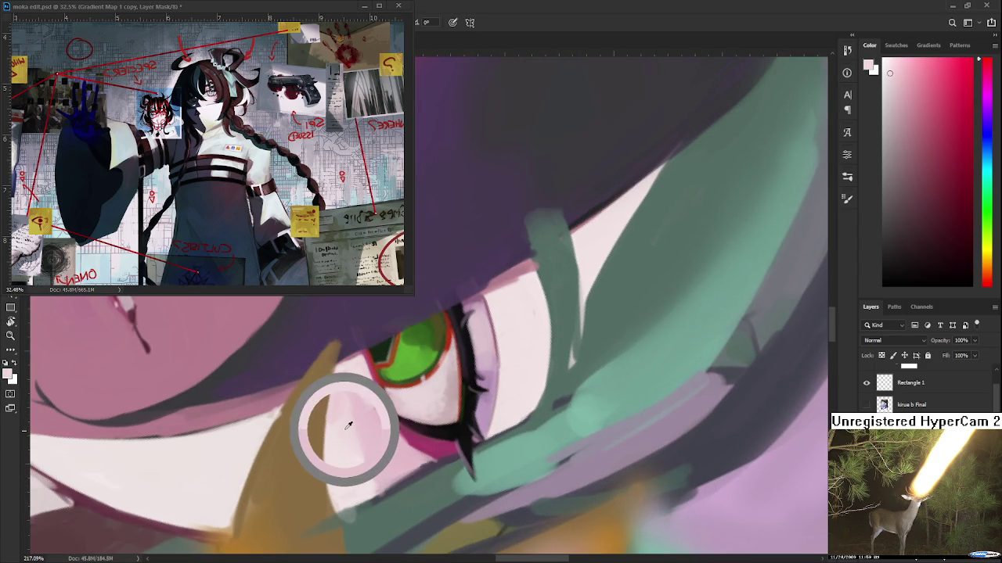
alt+click(291, 407)
mouse_move(299, 447)
mouse_down()
mouse_move(389, 428)
mouse_move(357, 406)
mouse_move(375, 468)
mouse_up()
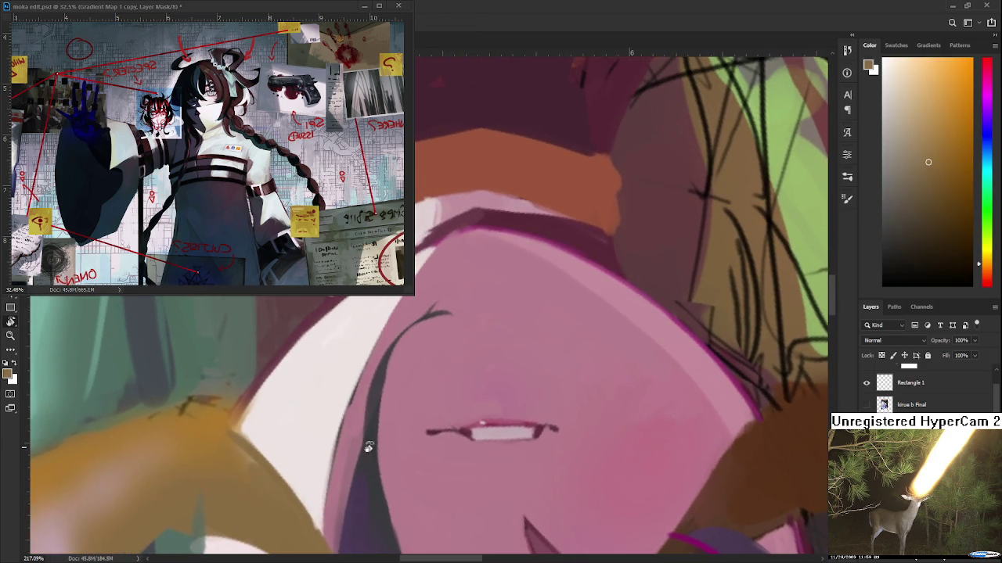
Paint thin face-pink strokes along the white cheek edge below the mouth
alt+click(360, 389)
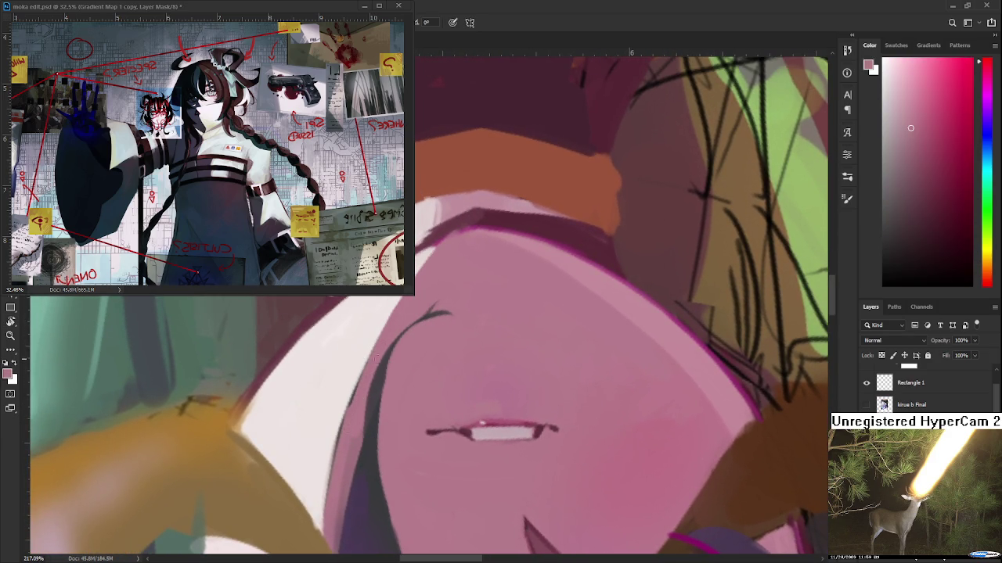
mouse_move(356, 381)
mouse_down()
mouse_move(324, 520)
mouse_move(349, 467)
mouse_up()
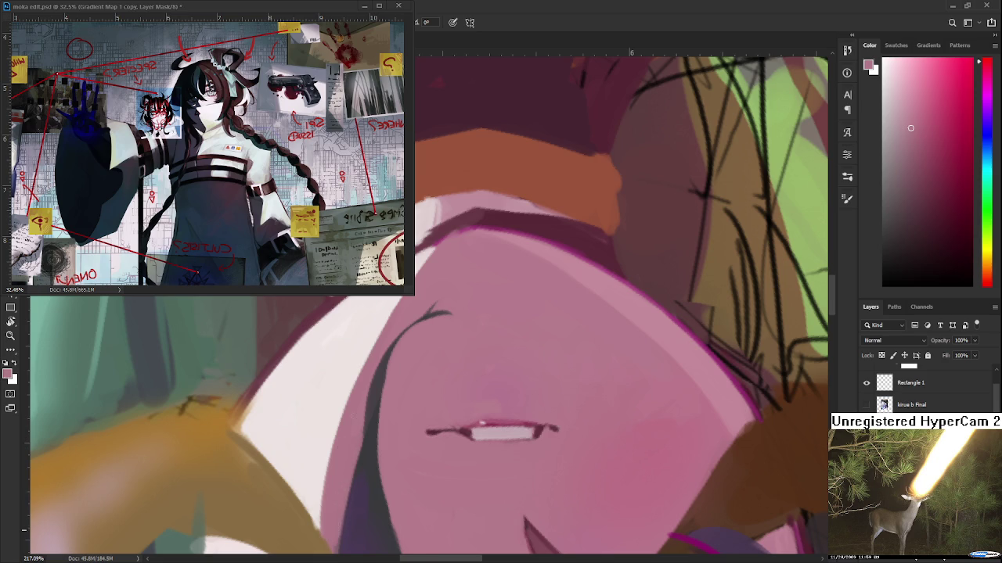
scroll(356, 415, up, 2)
drag(428, 297, 349, 422)
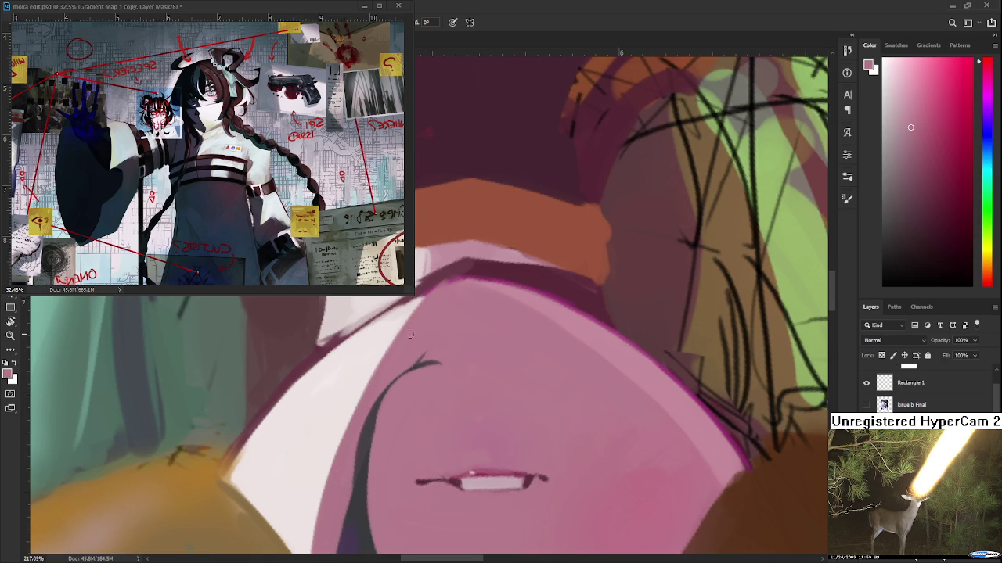
mouse_move(382, 359)
mouse_down()
mouse_move(354, 415)
mouse_move(387, 407)
mouse_move(386, 423)
mouse_up()
Sample near-white from the highlight and dab it along the pink/white boundary
key(r)
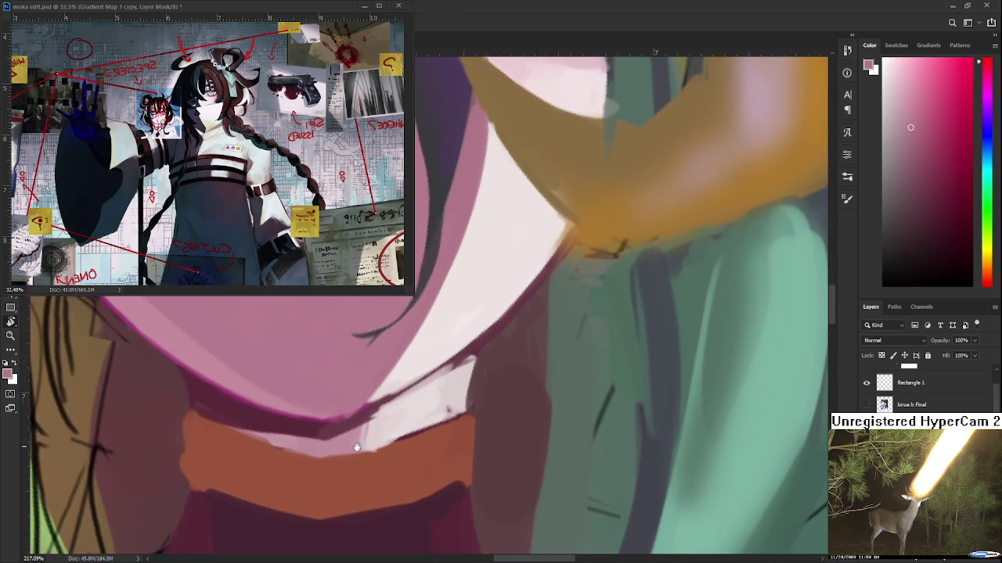
alt+click(385, 422)
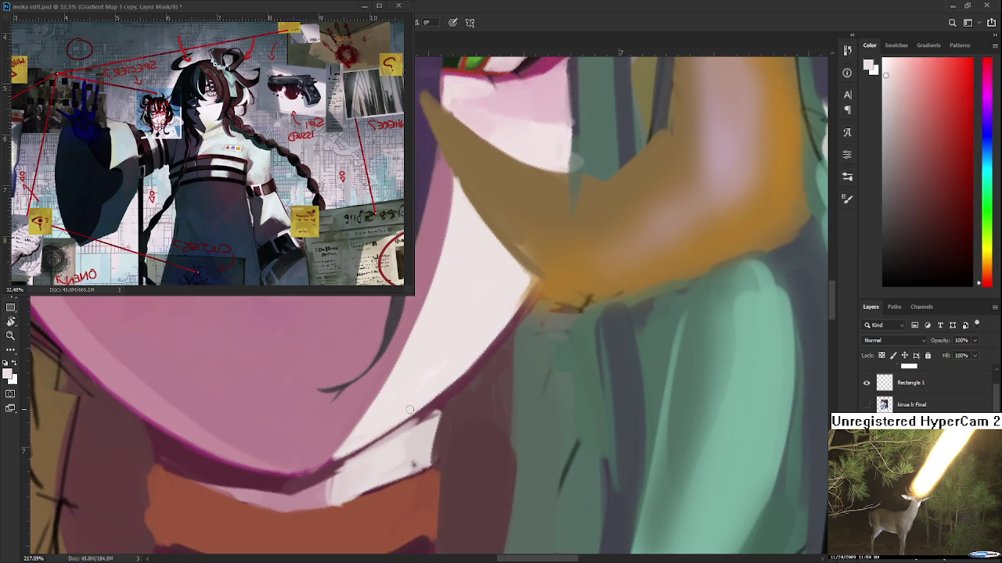
click(346, 443)
click(347, 436)
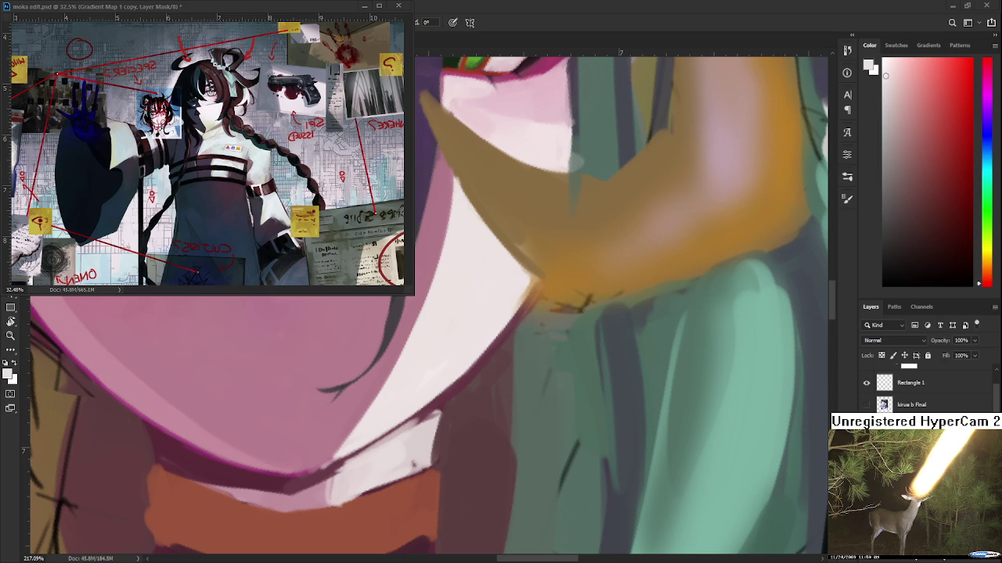
Sample the magenta and darker pinks at the chin edge and the collar's white
scroll(516, 356, down, 3)
scroll(515, 356, down, 3)
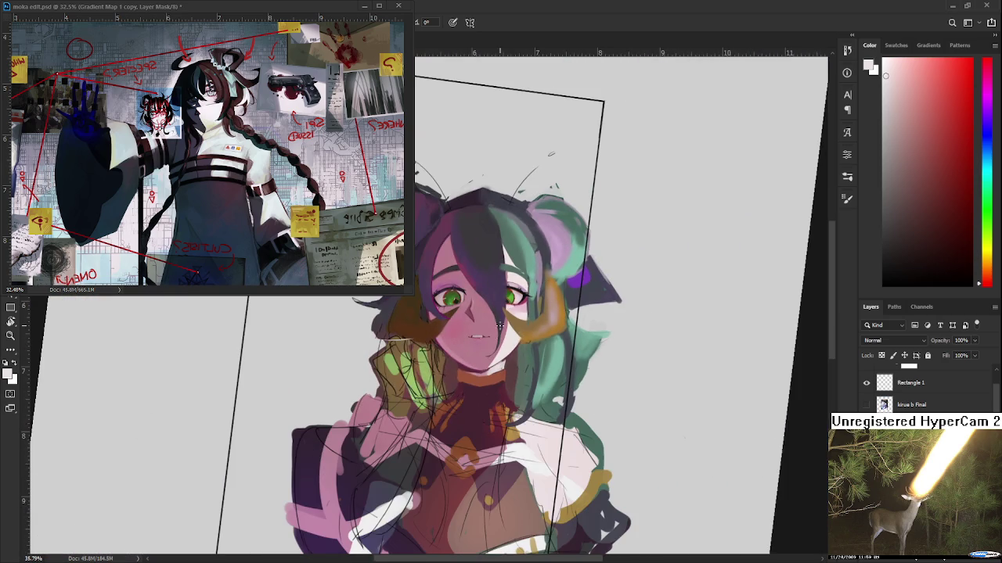
scroll(503, 317, up, 3)
scroll(480, 396, up, 3)
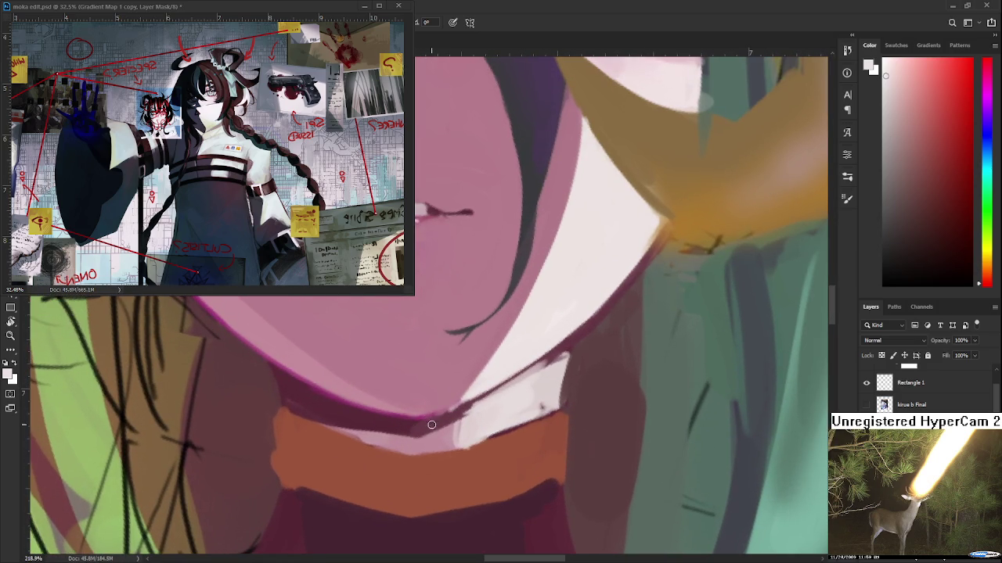
alt+click(427, 417)
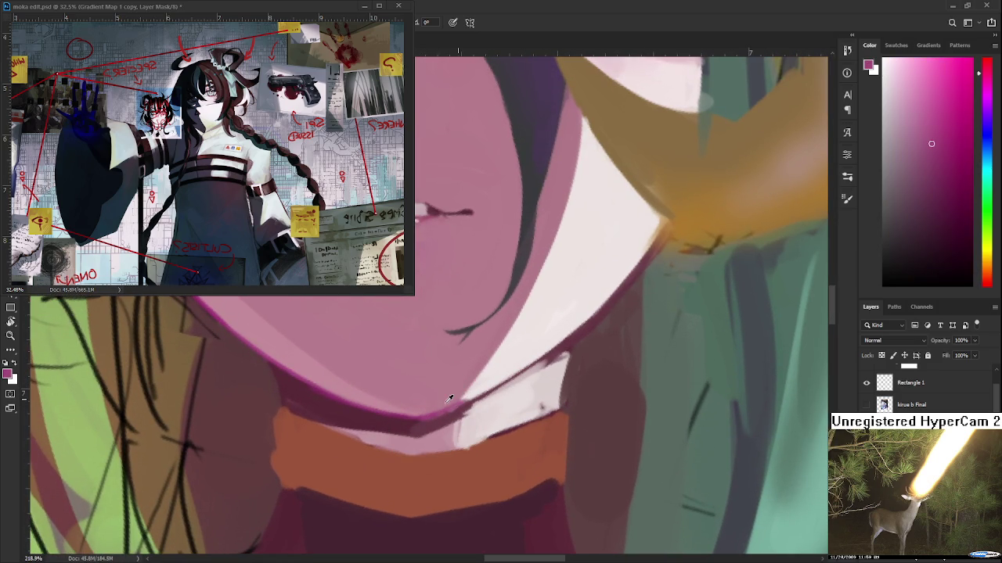
alt+click(434, 411)
alt+click(469, 390)
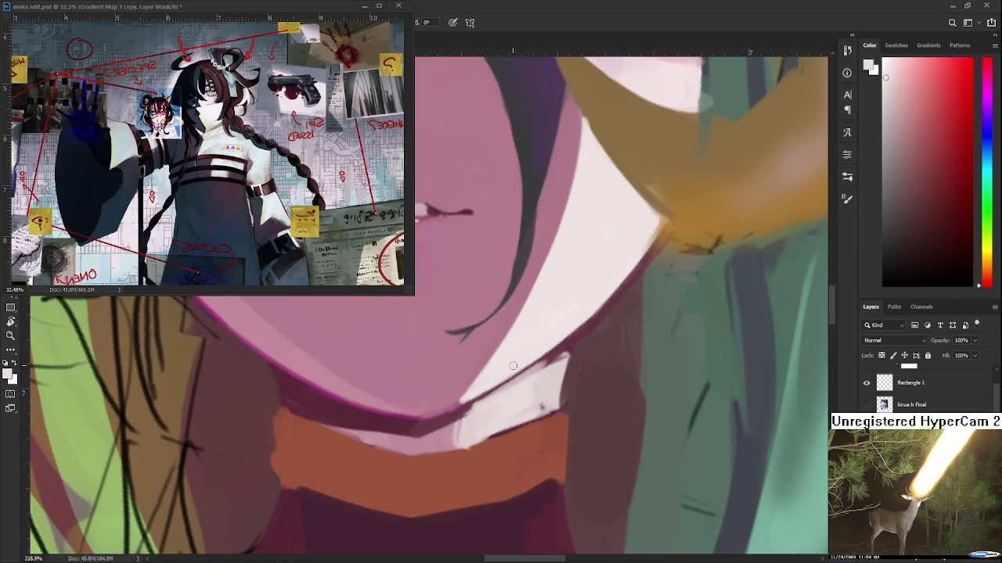
Brush a short stroke of darker chin pink along the chin/collar edge
alt+click(463, 393)
alt+click(472, 398)
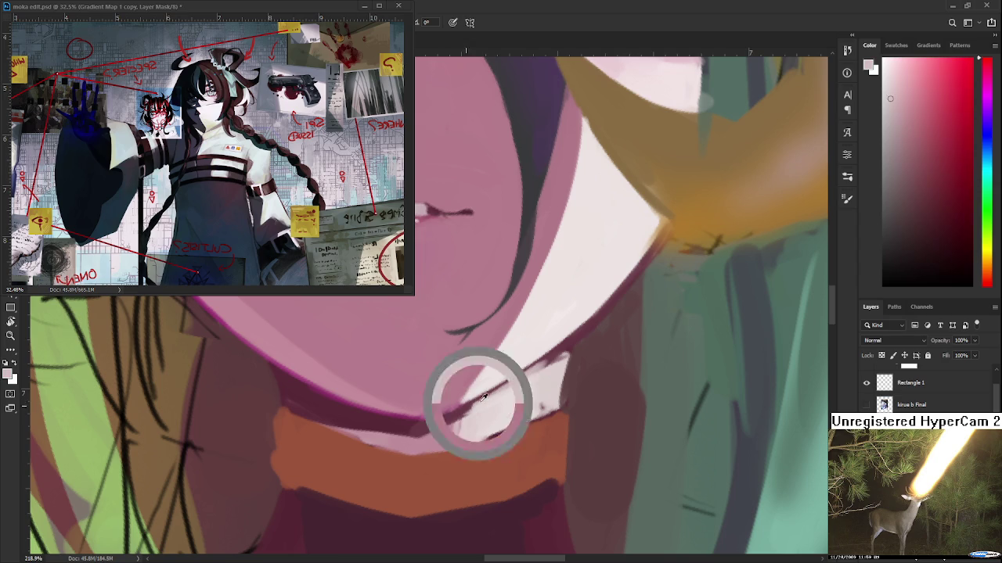
alt+click(433, 421)
drag(477, 399, 509, 384)
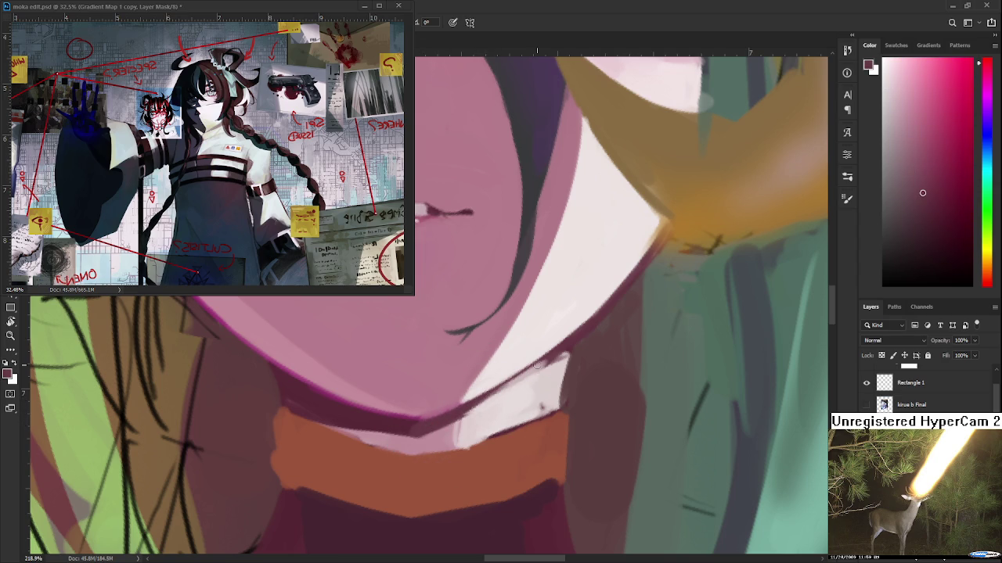
scroll(490, 311, down, 2)
Zoom onto the hair and forehead, sampling the hair's dark purple and teal green
scroll(490, 311, down, 5)
scroll(490, 312, down, 2)
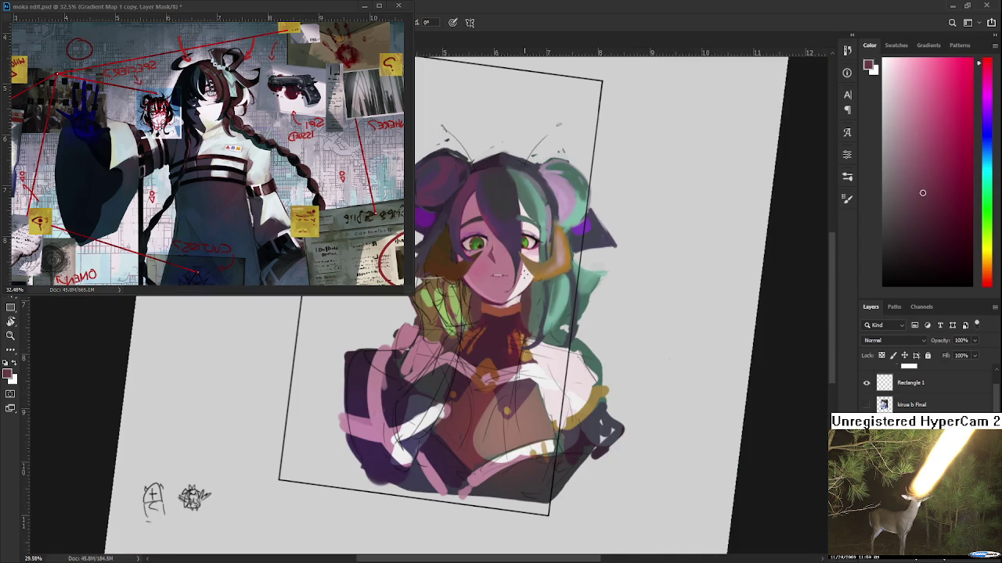
scroll(582, 292, up, 2)
scroll(583, 292, up, 2)
scroll(582, 292, up, 2)
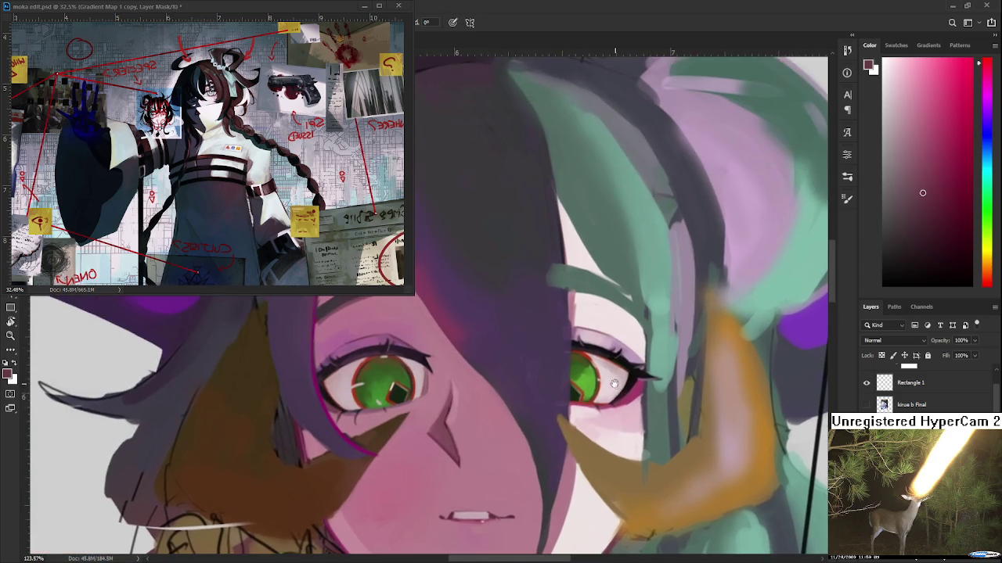
scroll(583, 292, up, 1)
drag(582, 292, 388, 472)
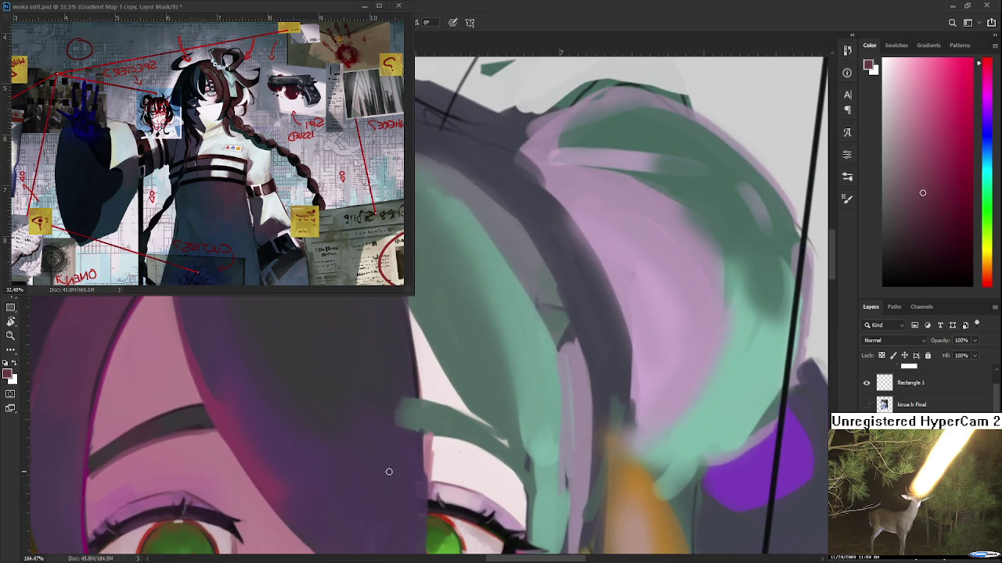
alt+click(390, 405)
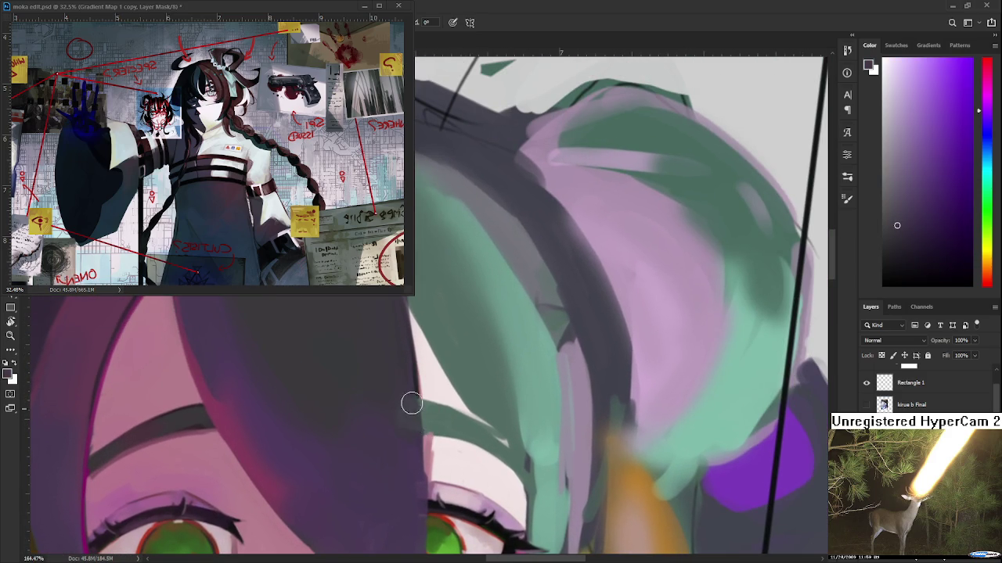
alt+click(447, 423)
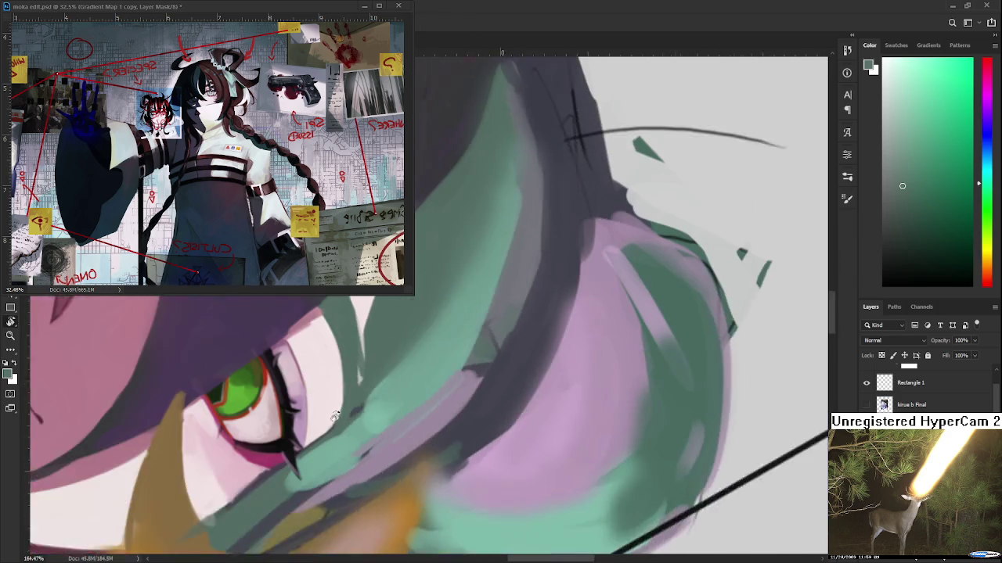
Rotate the view diagonally, sample skin pink, then settle on the hair's muted teal
drag(436, 428, 367, 396)
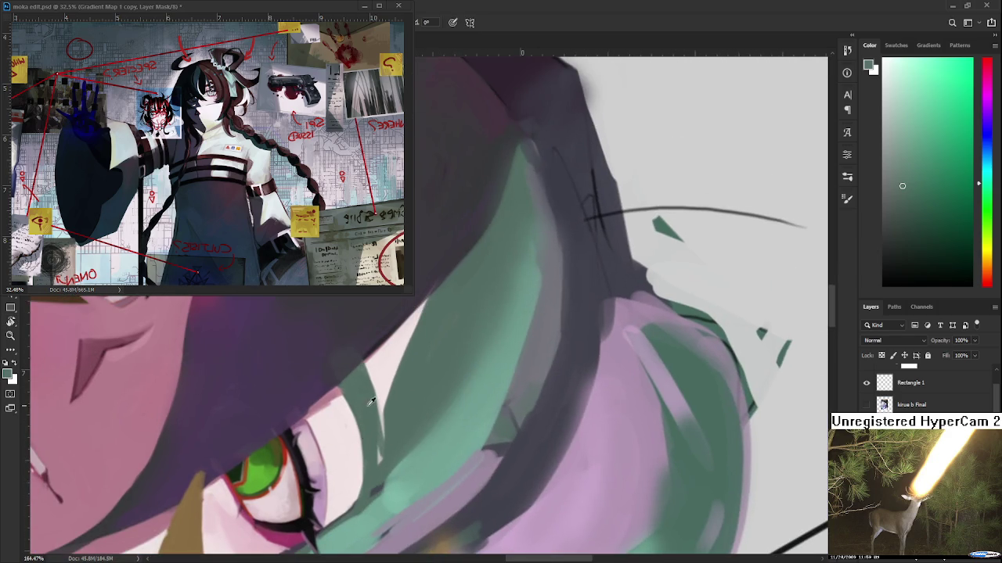
alt+click(343, 415)
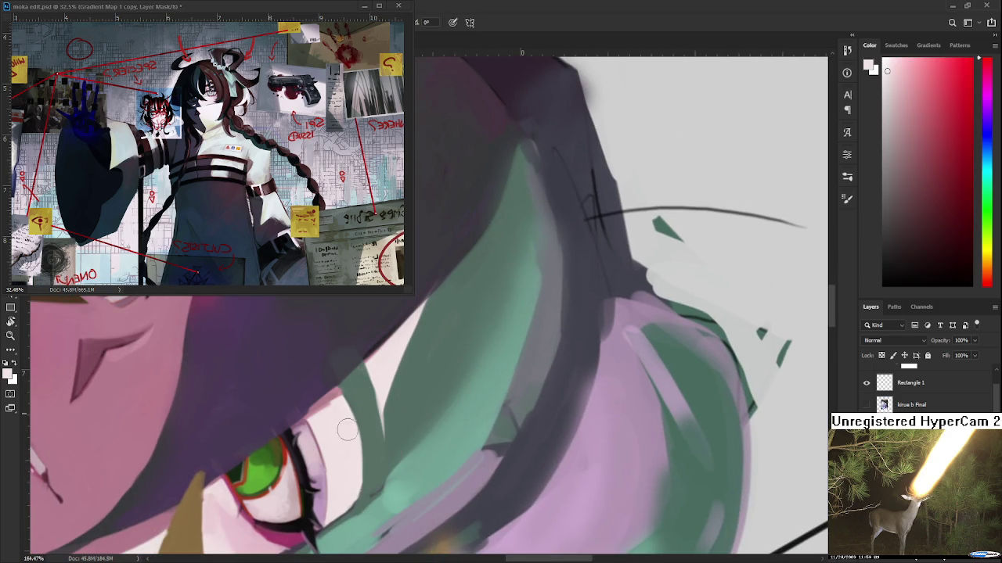
alt+click(374, 462)
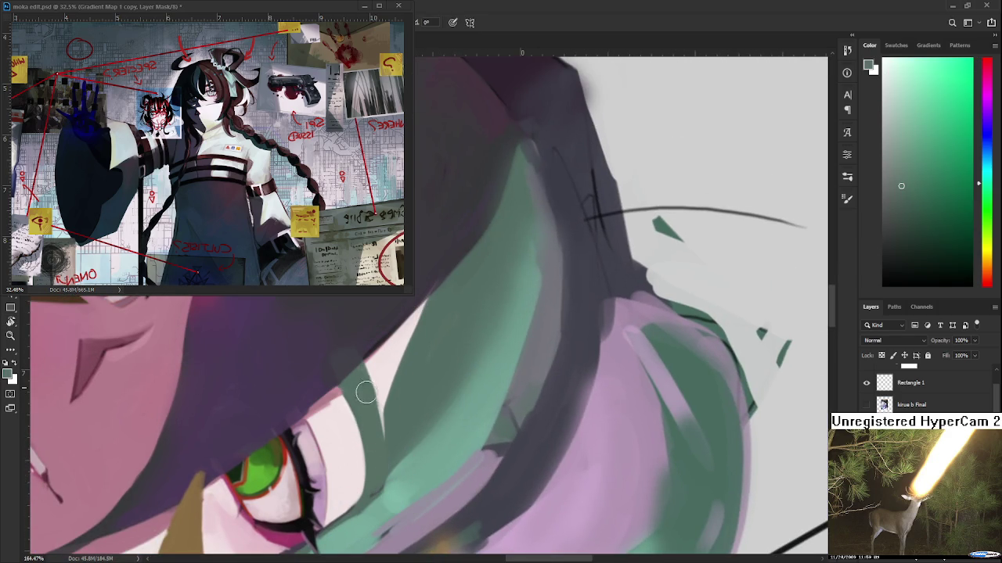
drag(364, 389, 528, 380)
scroll(529, 380, down, 5)
scroll(531, 379, down, 3)
scroll(532, 379, down, 3)
scroll(540, 338, down, 2)
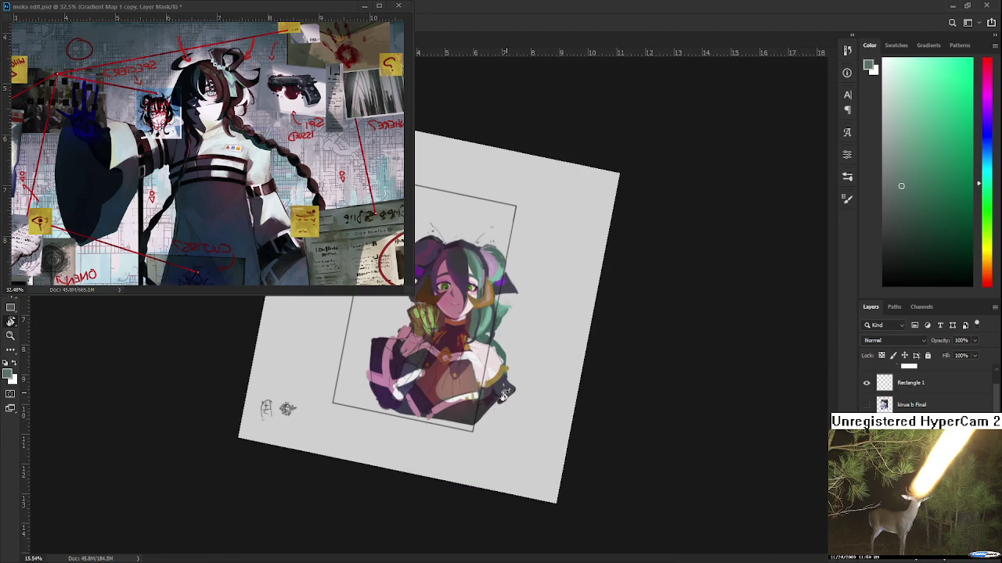
drag(486, 426, 520, 423)
scroll(483, 369, up, 1)
scroll(483, 369, up, 2)
scroll(483, 369, up, 2)
scroll(485, 364, up, 1)
scroll(481, 357, up, 1)
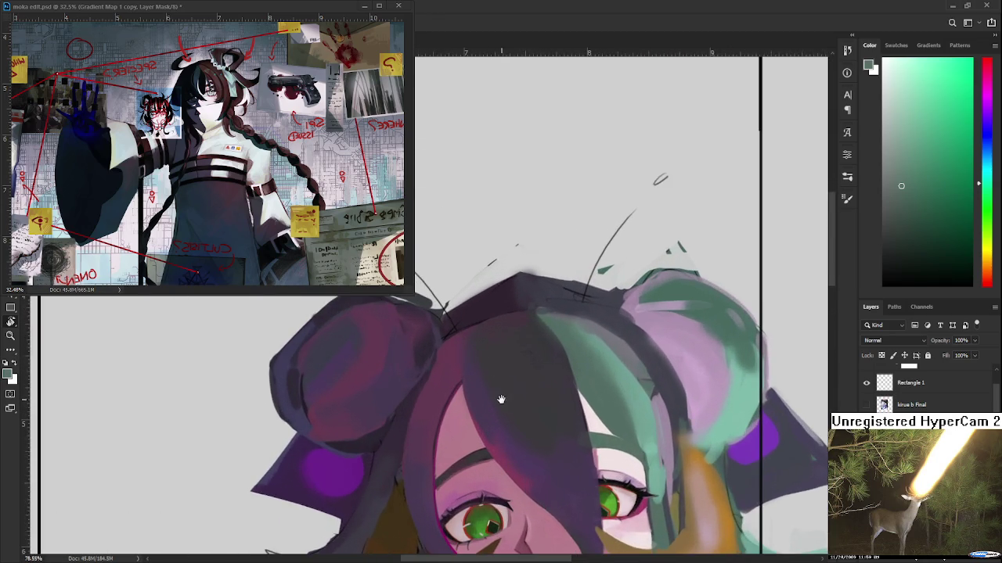
scroll(493, 321, up, 1)
scroll(494, 321, down, 1)
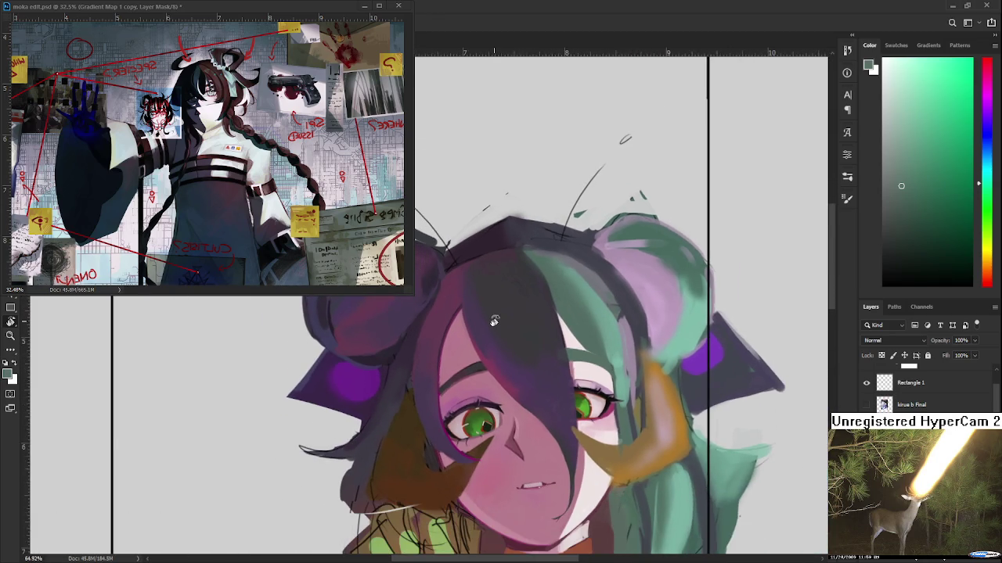
scroll(493, 317, down, 1)
scroll(493, 313, down, 1)
scroll(493, 309, up, 1)
scroll(493, 309, up, 2)
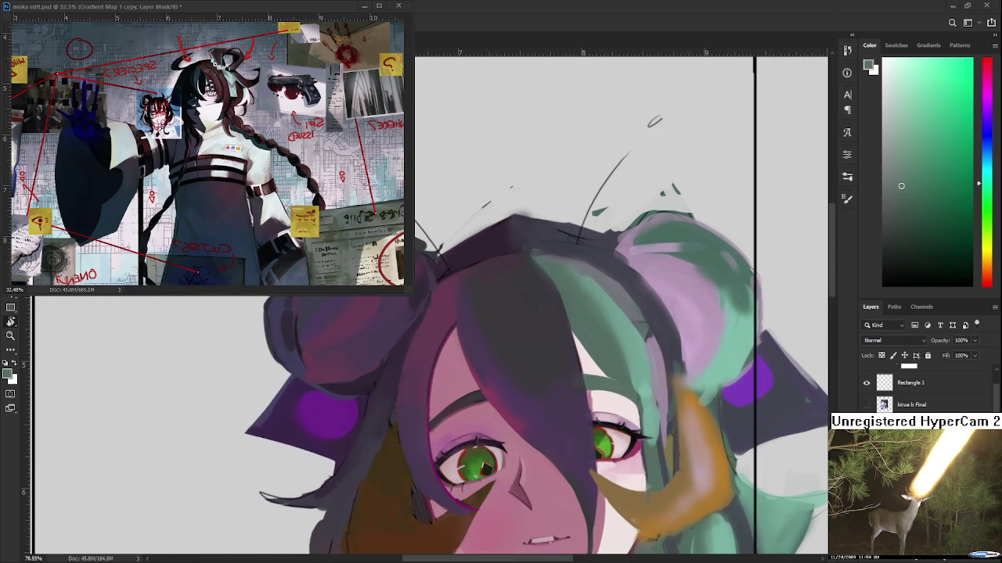
scroll(583, 323, down, 2)
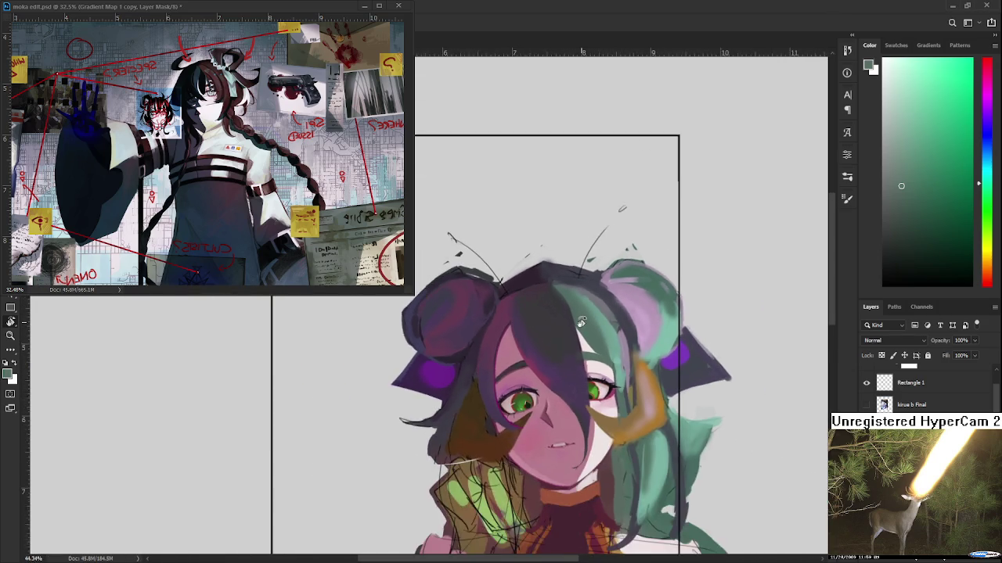
scroll(594, 323, down, 1)
scroll(608, 323, down, 1)
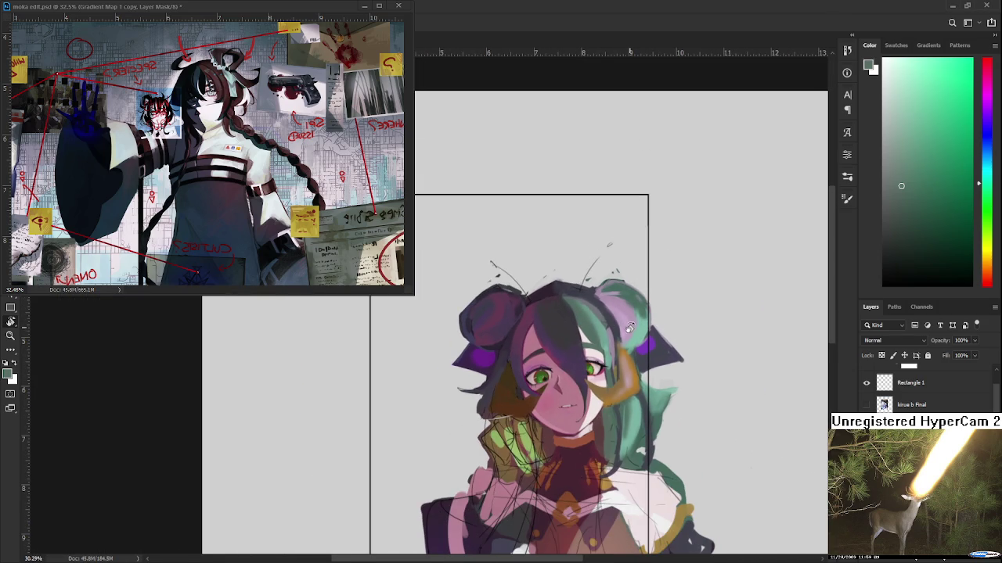
scroll(591, 387, up, 1)
drag(554, 403, 569, 428)
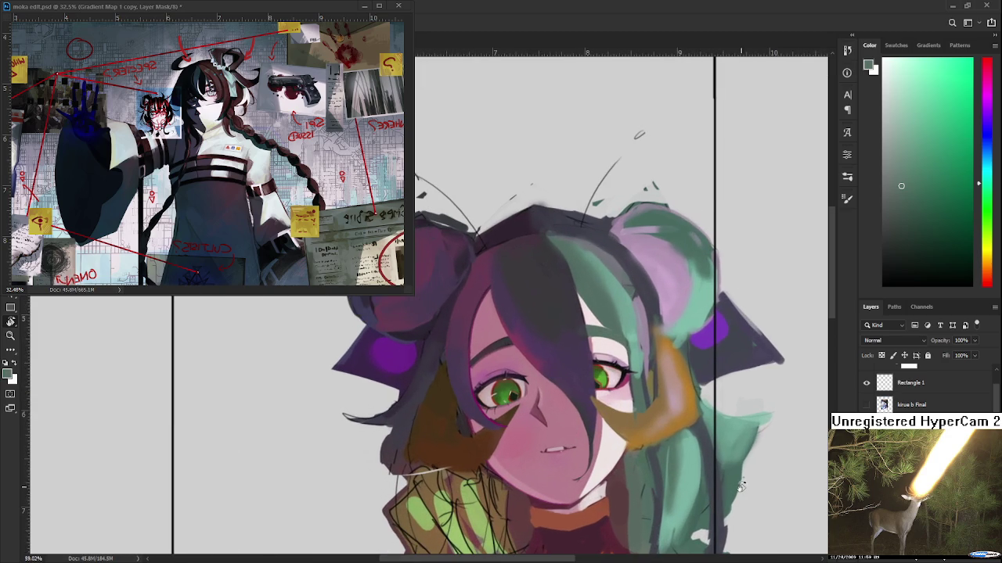
key(ctrl+z)
key(ctrl+shift+z)
key(ctrl+z)
key(ctrl+shift+z)
key(ctrl+z)
key(ctrl+shift+z)
key(ctrl+z)
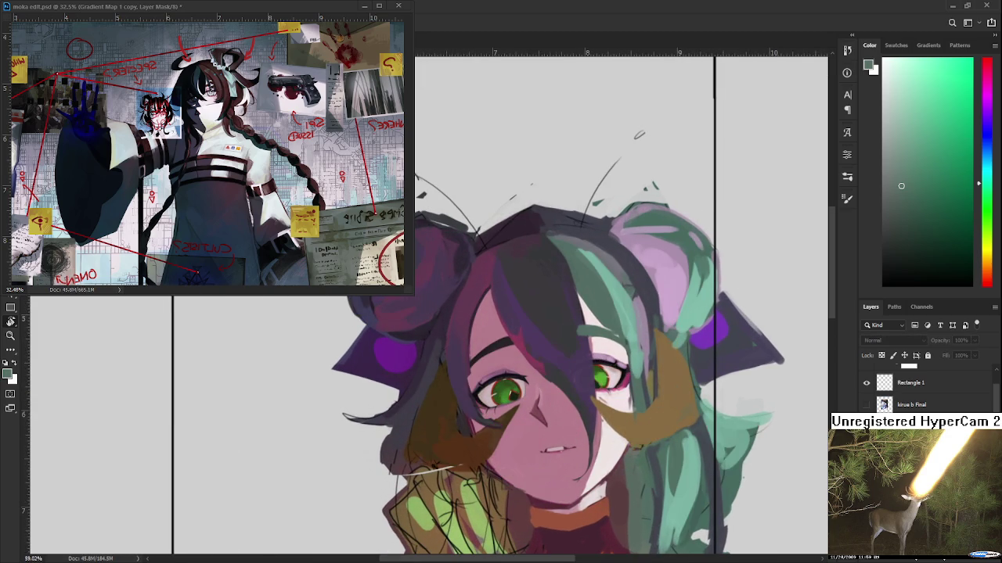
key(ctrl+shift+z)
key(ctrl+z)
key(ctrl+shift+z)
key(ctrl+z)
key(ctrl+shift+z)
key(ctrl+z)
key(ctrl+shift+z)
key(ctrl+z)
key(ctrl+shift+z)
key(ctrl+z)
key(ctrl+shift+z)
key(ctrl+z)
key(ctrl+shift+z)
key(ctrl+z)
key(ctrl+shift+z)
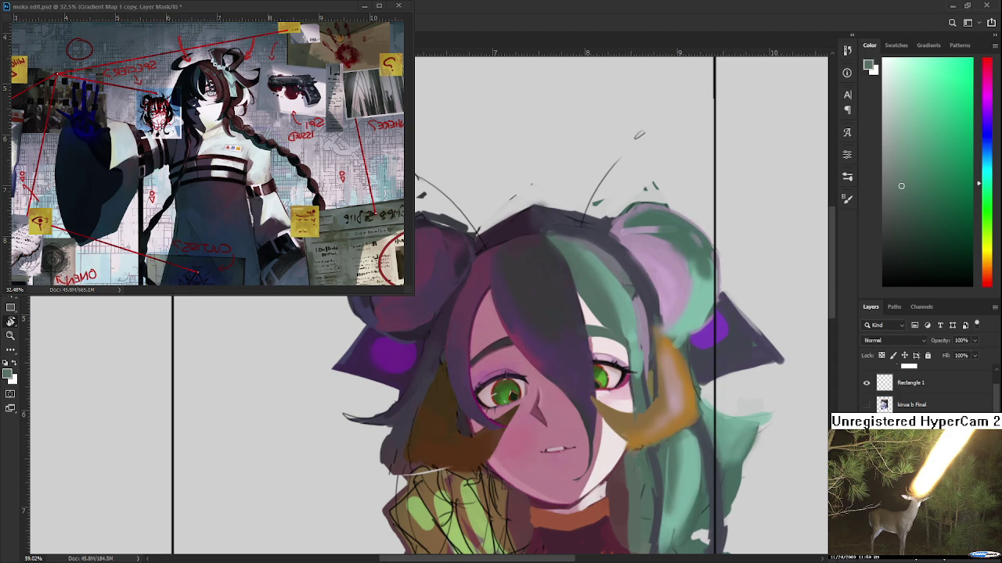
key(ctrl+z)
key(ctrl+shift+z)
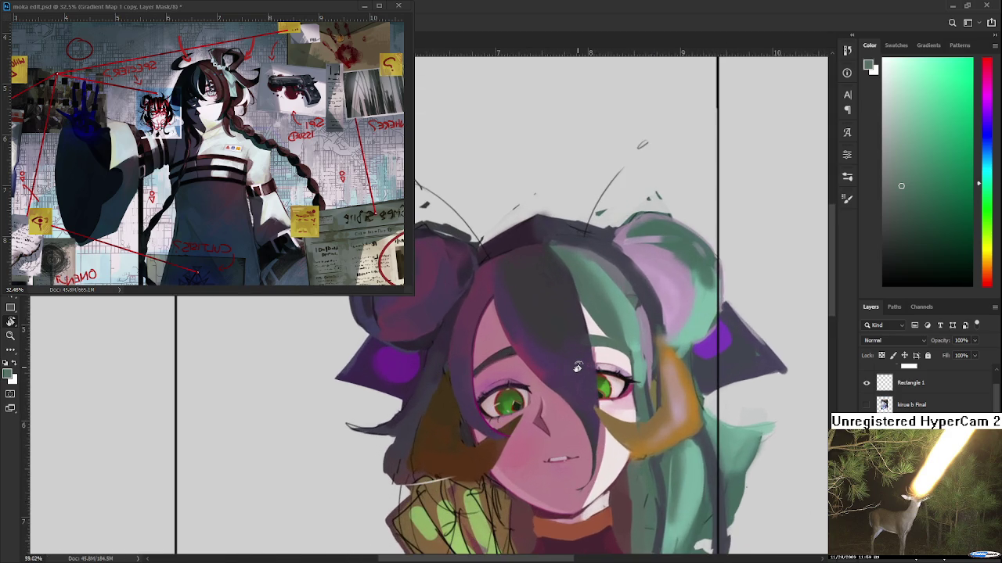
drag(581, 381, 554, 383)
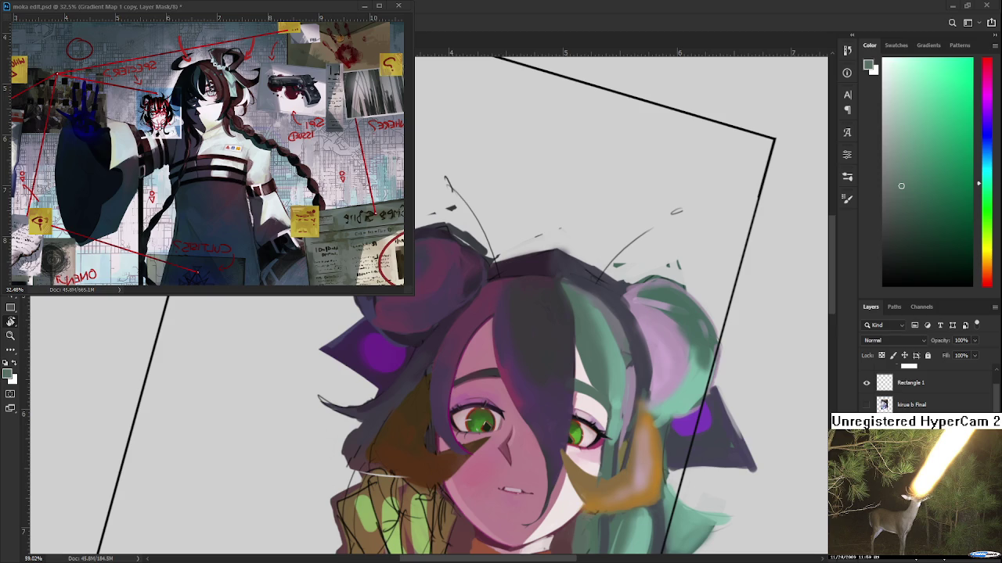
Sample several skin pinks and a purple from the face while shifting the view
drag(554, 428, 394, 437)
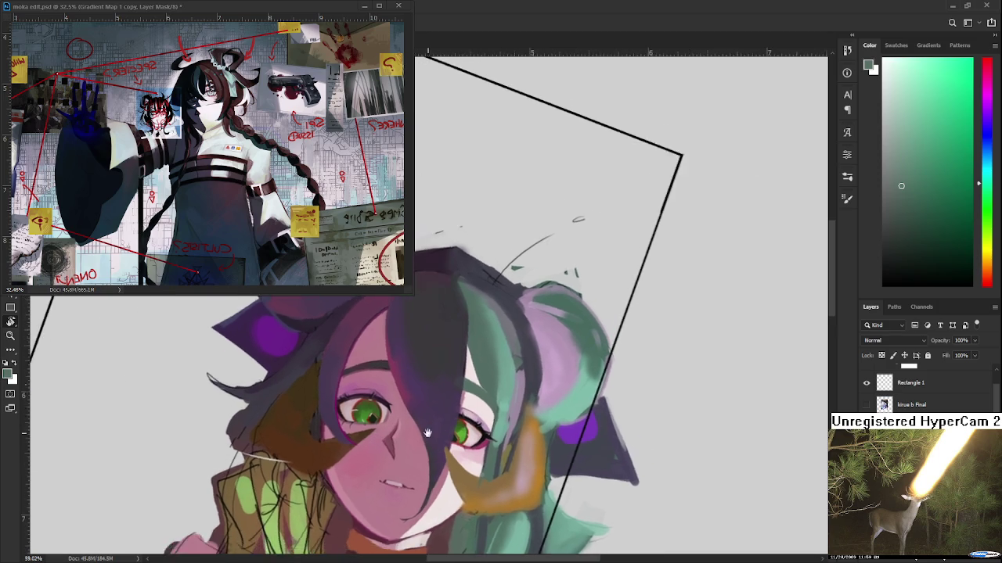
alt+click(389, 416)
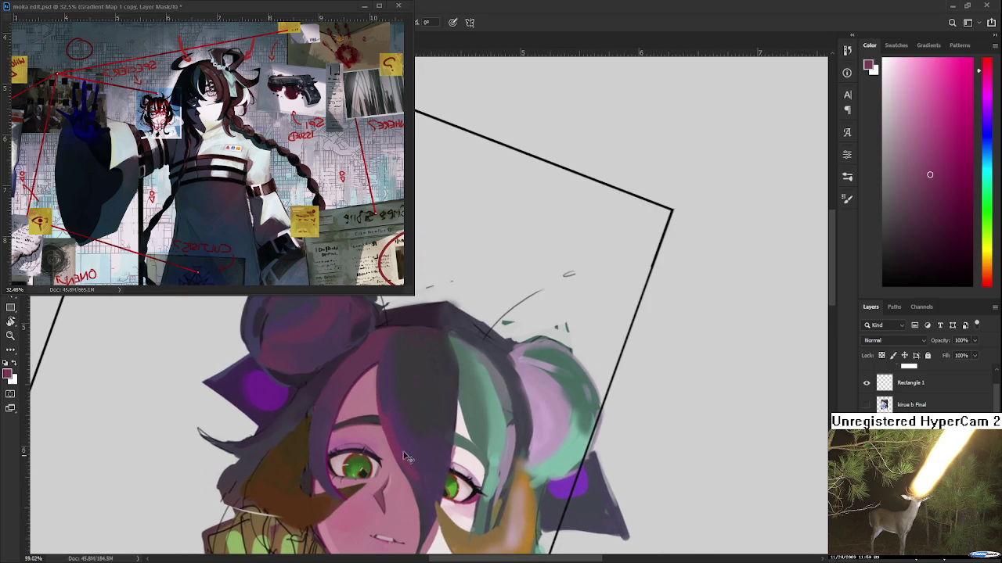
alt+click(411, 446)
alt+click(399, 426)
scroll(414, 410, down, 2)
alt+click(401, 407)
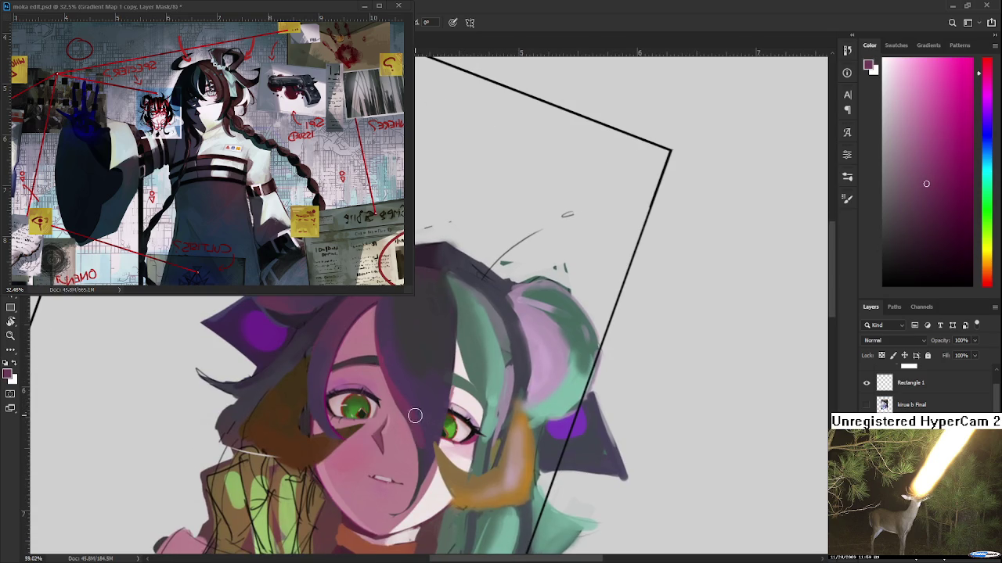
alt+click(432, 429)
drag(432, 429, 431, 399)
alt+click(430, 394)
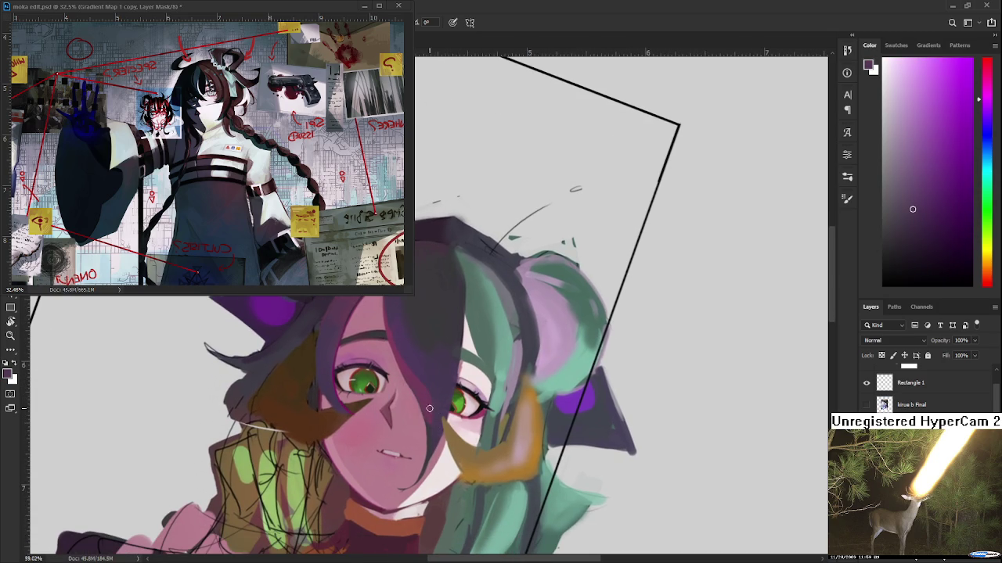
alt+click(432, 411)
alt+click(439, 416)
Tilt the canvas view, pick a vivid purple, and undo the stray stroke beside the left eye
key(r)
drag(431, 432, 459, 442)
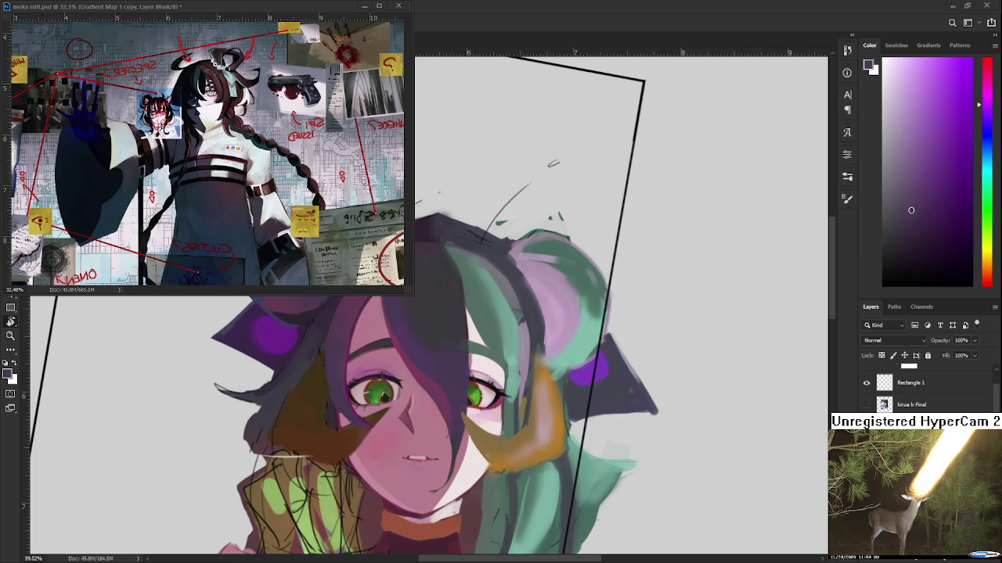
scroll(376, 395, up, 2)
scroll(375, 395, up, 2)
scroll(375, 395, up, 1)
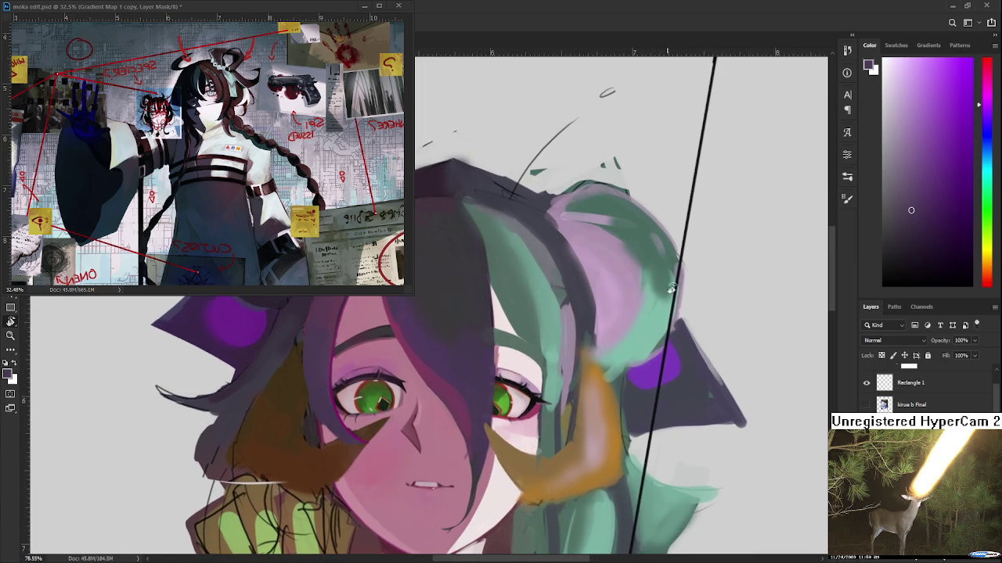
click(948, 108)
key(r)
drag(476, 458, 385, 460)
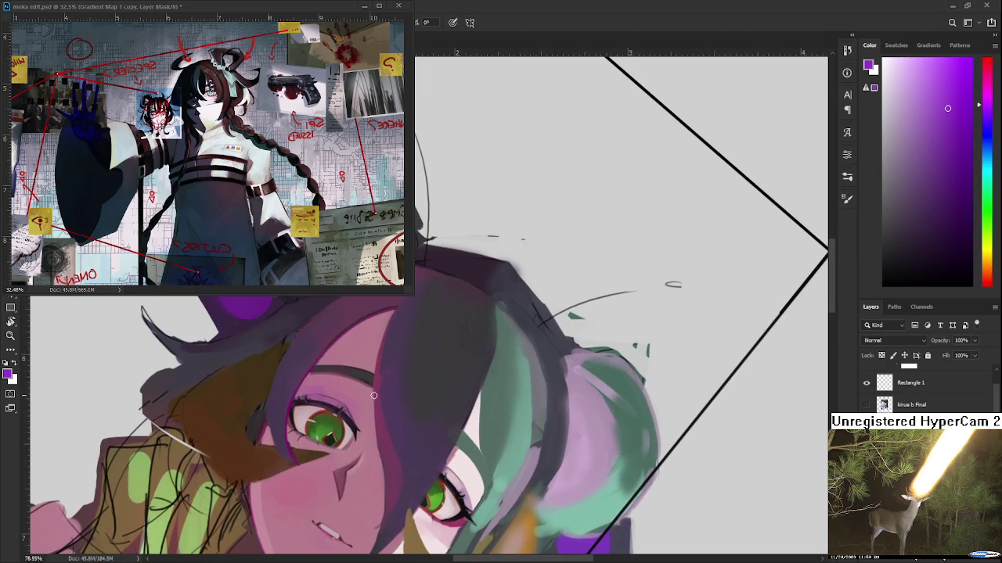
key(ctrl+z)
drag(381, 463, 381, 400)
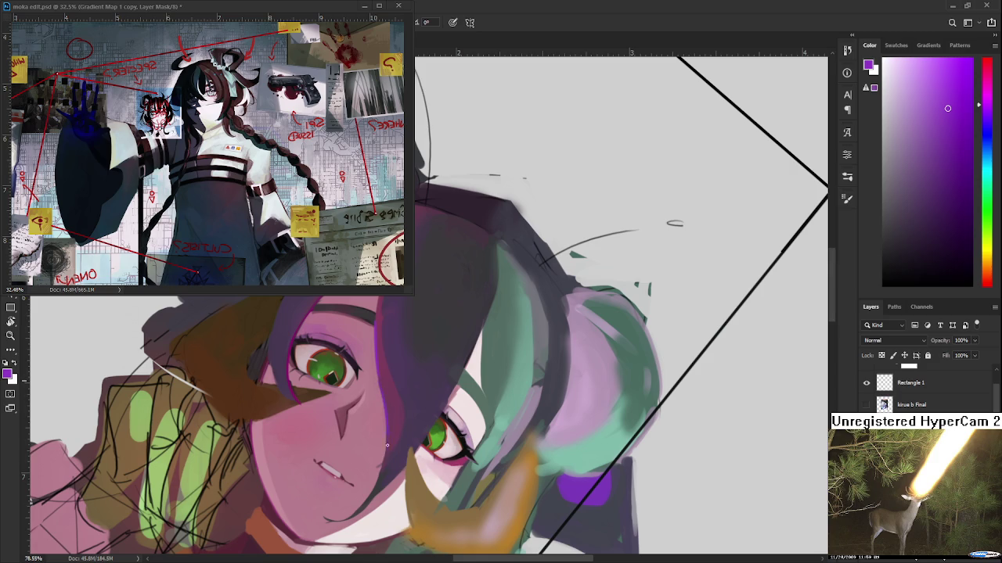
Turn the canvas nearly upside down and paint a violet rim-light stroke along the hair edge
key(r)
drag(387, 428, 416, 374)
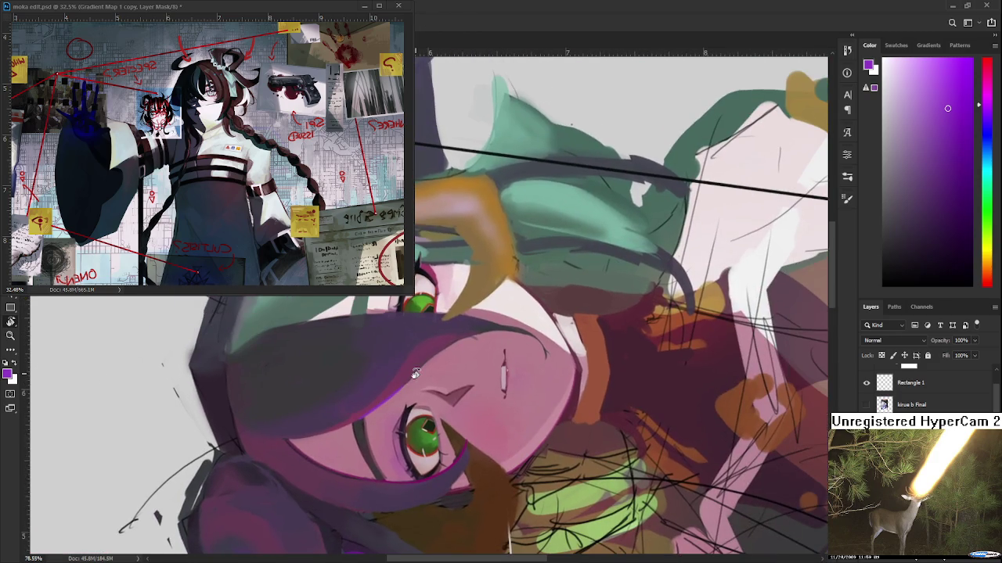
scroll(416, 374, up, 3)
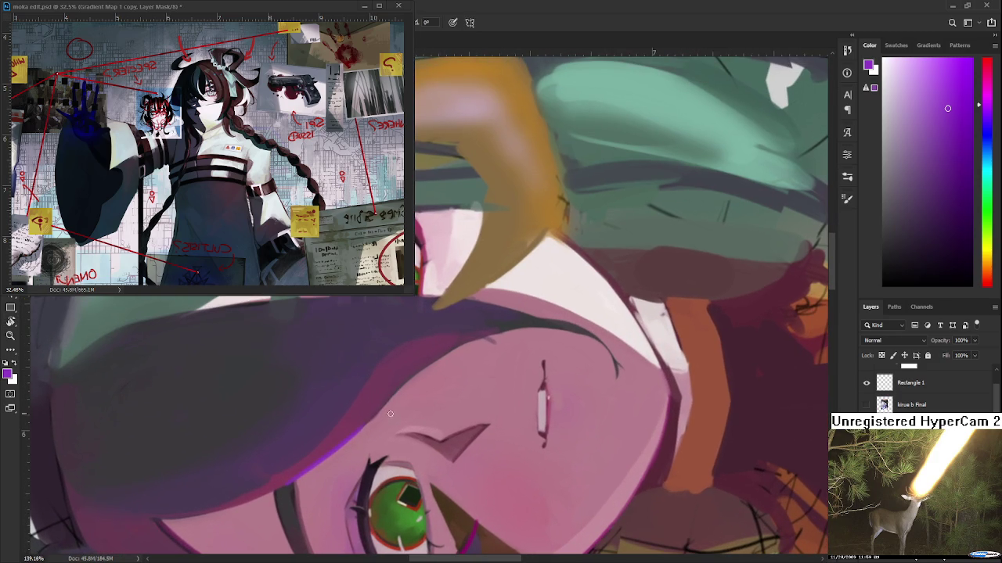
drag(364, 423, 493, 332)
key(ctrl+z)
drag(368, 421, 493, 334)
Sample skin pink and cover the lower end of the violet edge
drag(441, 380, 371, 413)
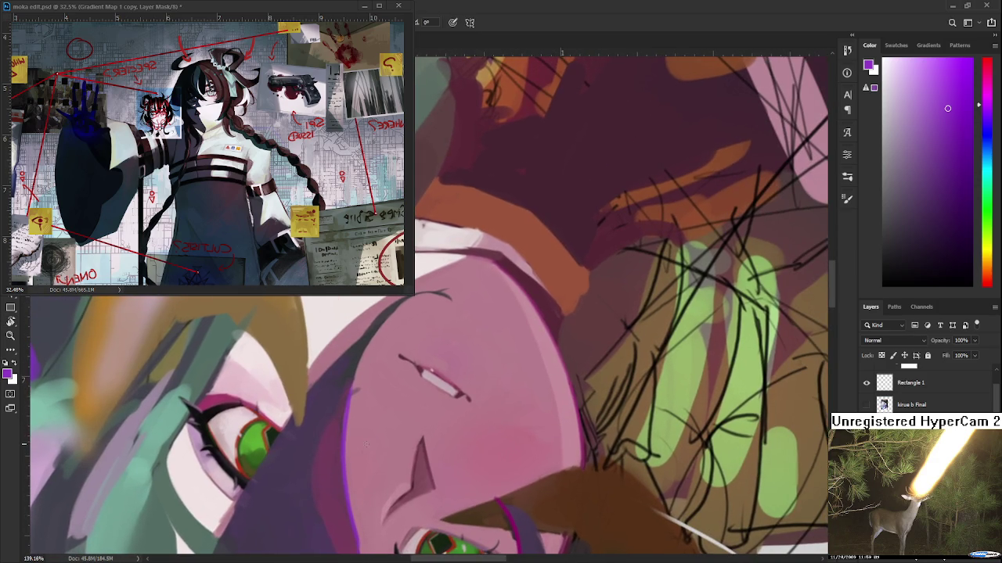
alt+click(367, 417)
drag(346, 423, 347, 451)
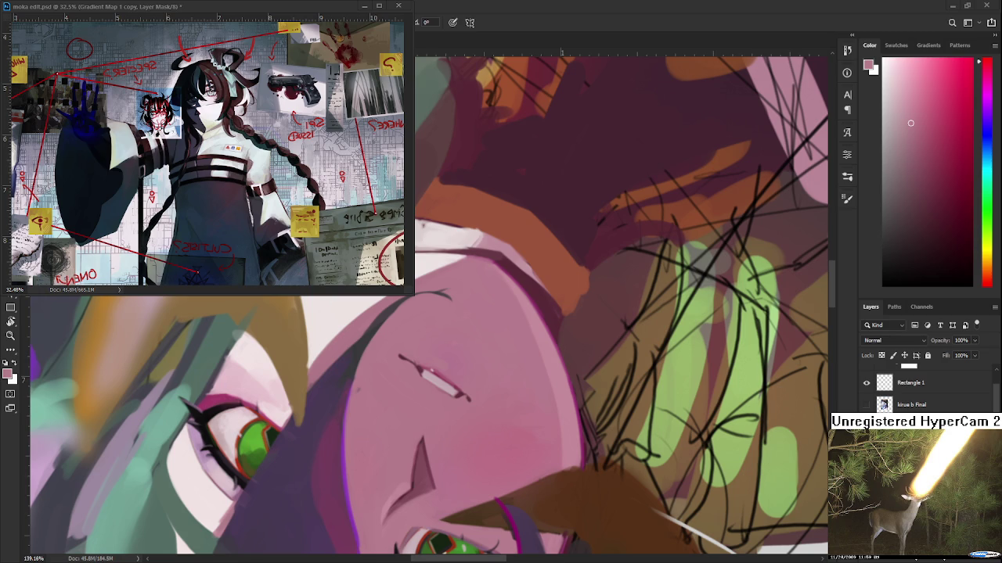
Sample purple and paint a thin purple line along the face/hair boundary
scroll(373, 413, up, 1)
scroll(373, 413, up, 1)
scroll(375, 417, up, 1)
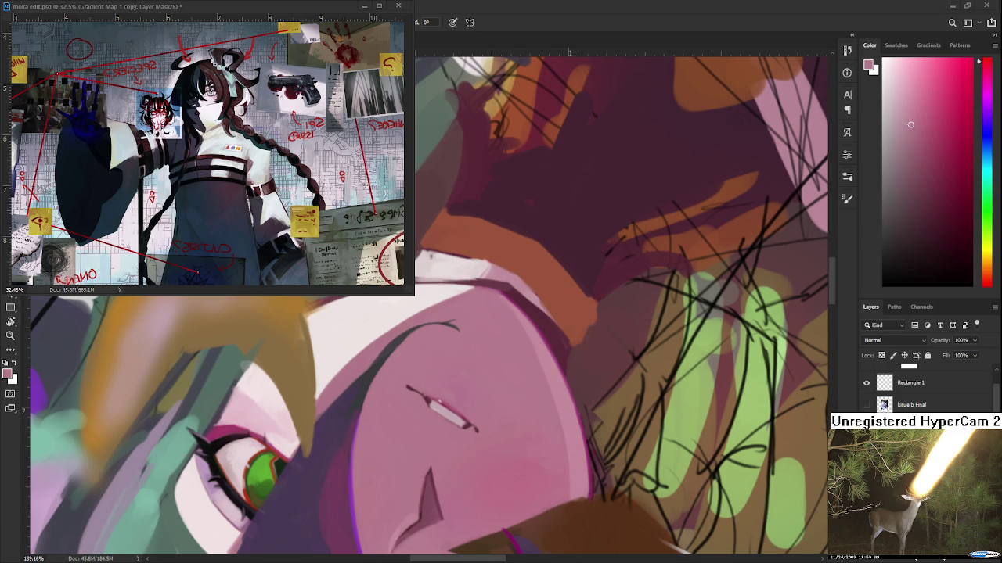
drag(482, 421, 390, 360)
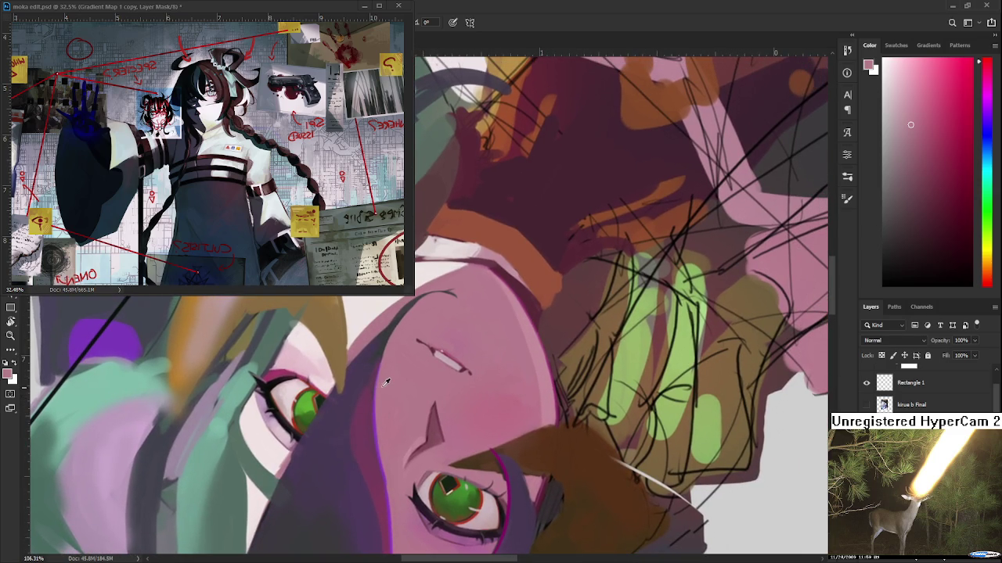
alt+click(382, 365)
alt+click(387, 379)
alt+click(382, 398)
drag(398, 322, 384, 378)
drag(402, 324, 379, 366)
Sample several purples and skin pink while rotating the view back toward upright
alt+click(383, 460)
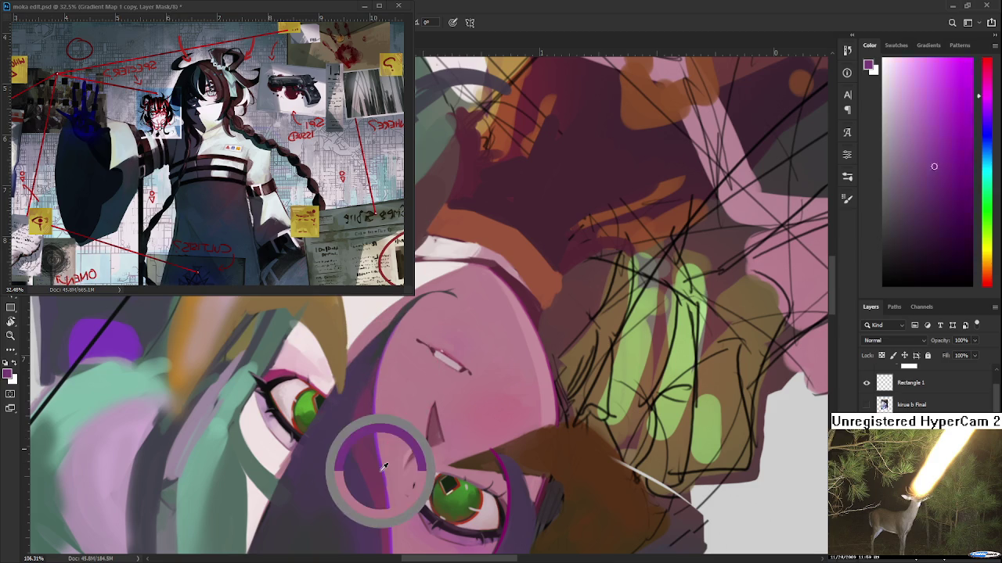
scroll(382, 459, down, 3)
alt+click(376, 458)
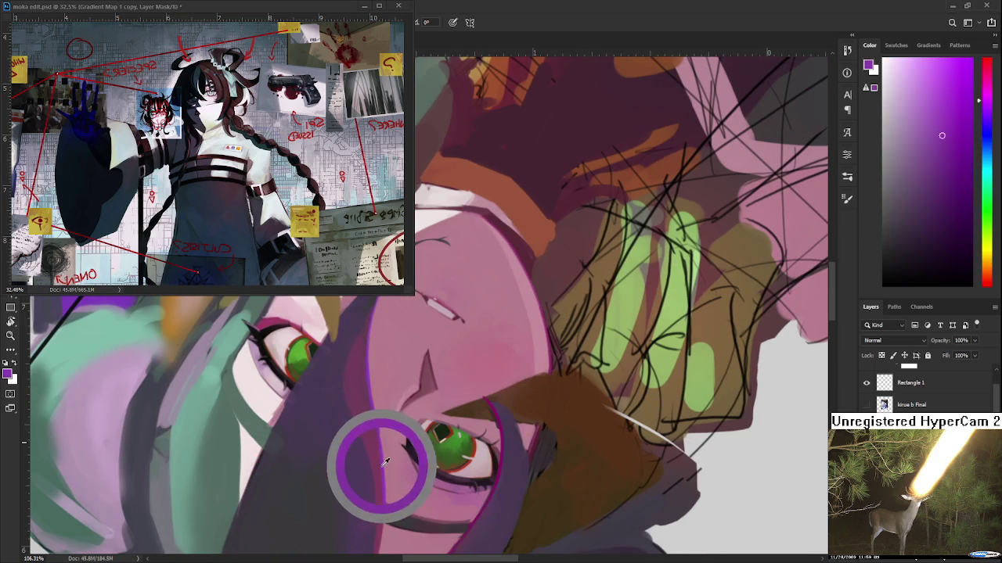
alt+click(378, 411)
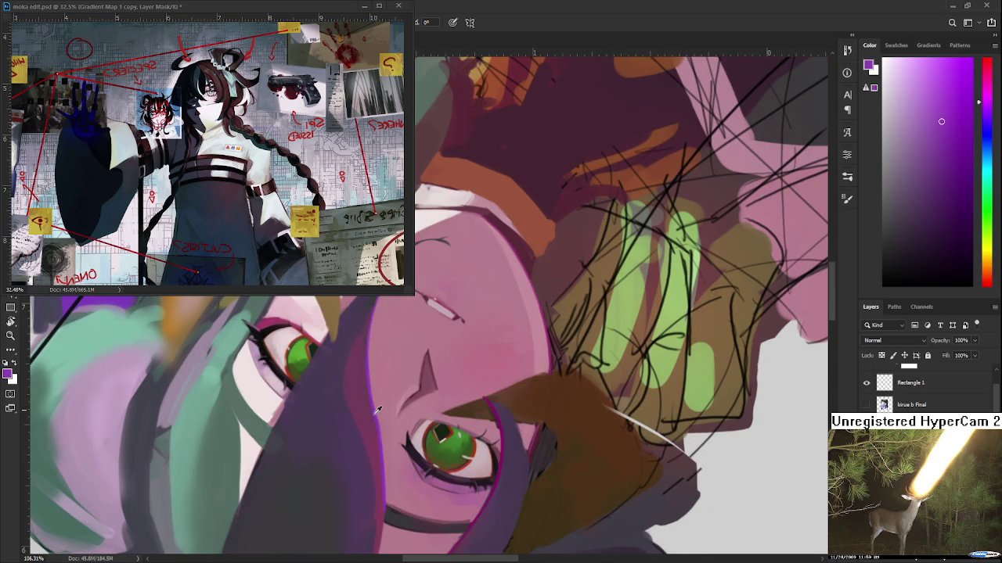
alt+click(375, 398)
mouse_move(426, 417)
mouse_down()
mouse_move(518, 401)
mouse_move(469, 414)
mouse_up()
scroll(400, 436, up, 3)
alt+click(358, 368)
mouse_move(388, 442)
mouse_down()
mouse_move(383, 391)
mouse_move(393, 381)
mouse_up()
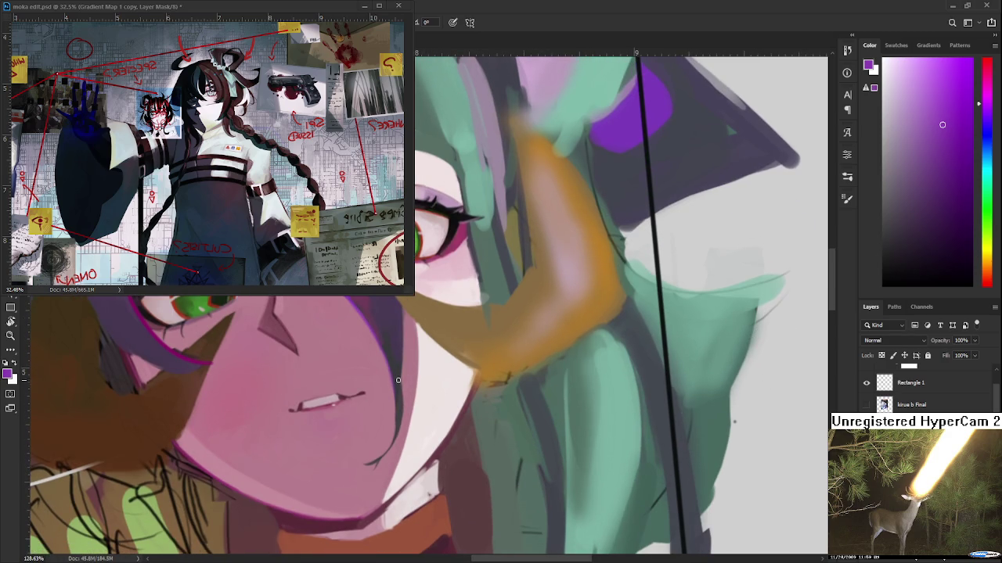
Sample a dark purple and stroke over the jaw edge to darken it
alt+click(391, 395)
alt+click(399, 396)
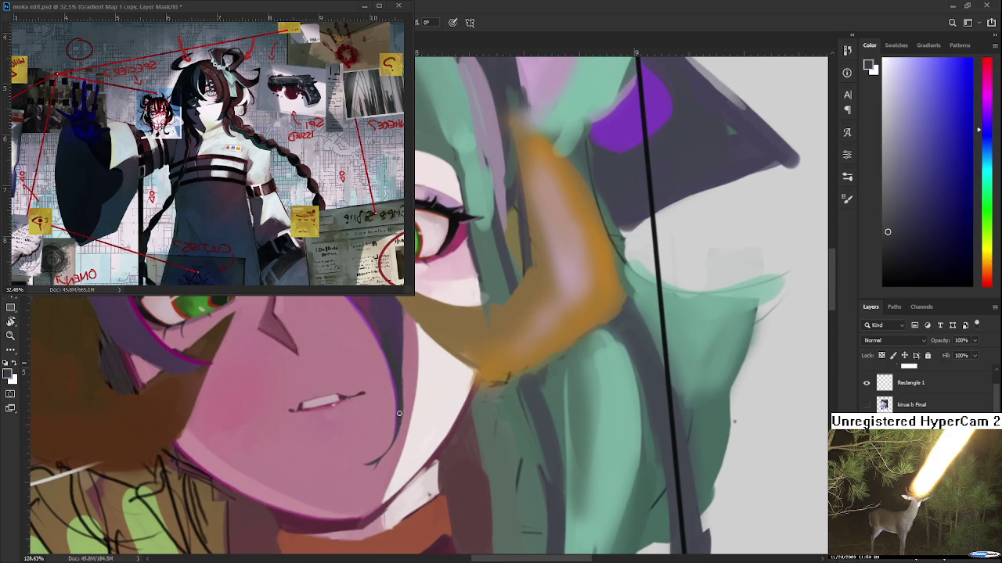
alt+click(405, 397)
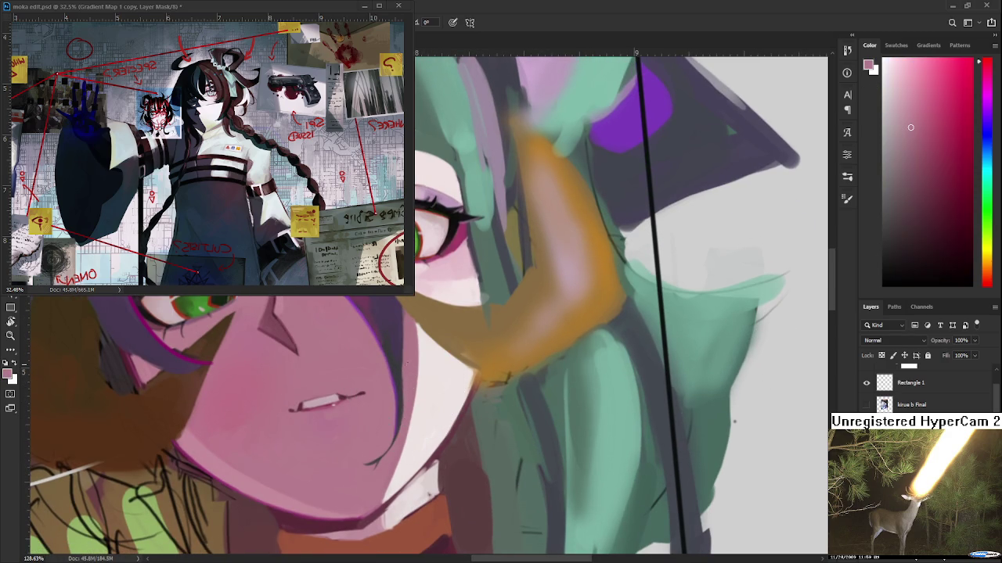
scroll(398, 422, up, 2)
alt+click(396, 419)
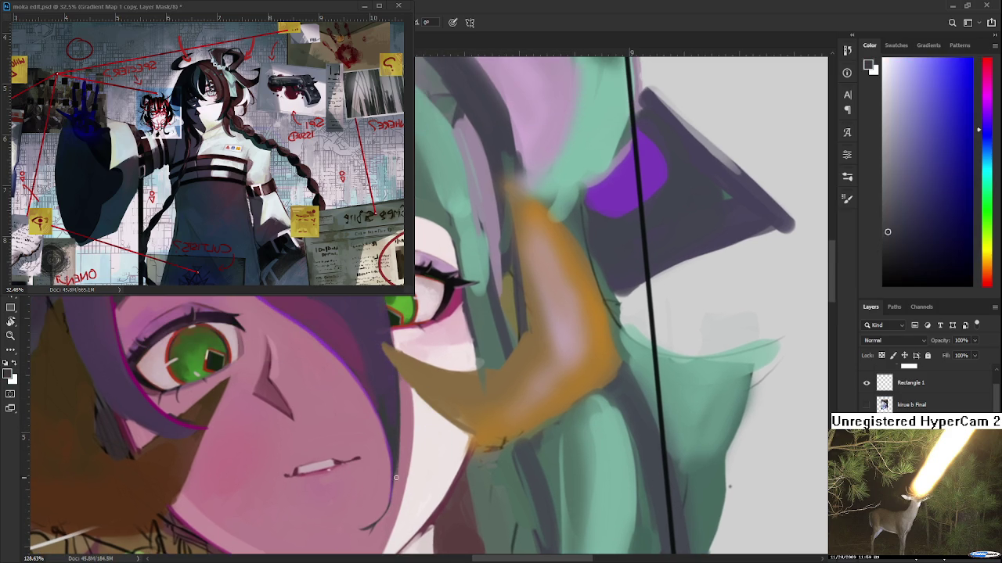
drag(395, 465, 379, 515)
alt+click(381, 505)
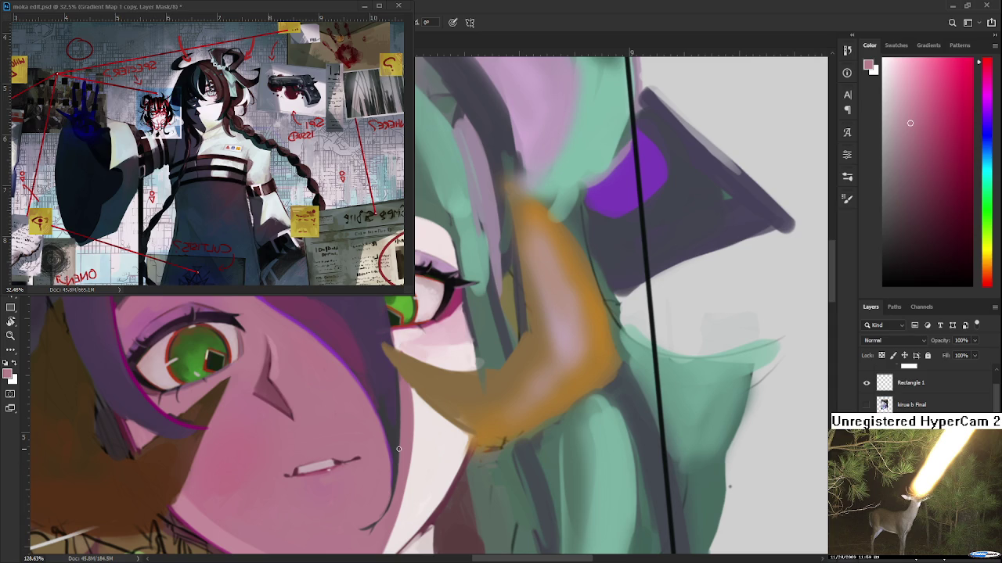
scroll(404, 452, up, 1)
scroll(454, 331, up, 1)
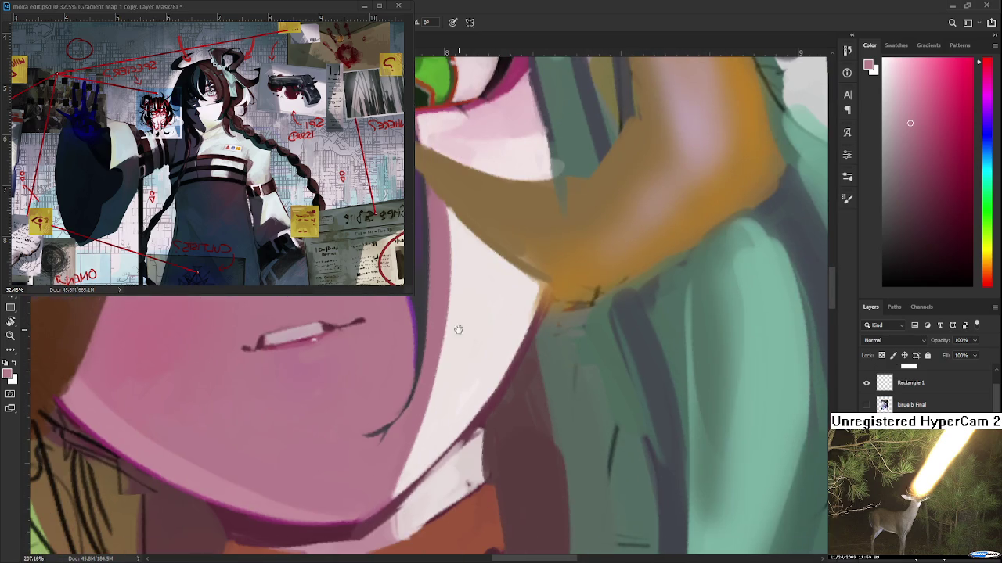
Sample the dark line colour and thicken the face-edge line below the mouth
alt+click(410, 358)
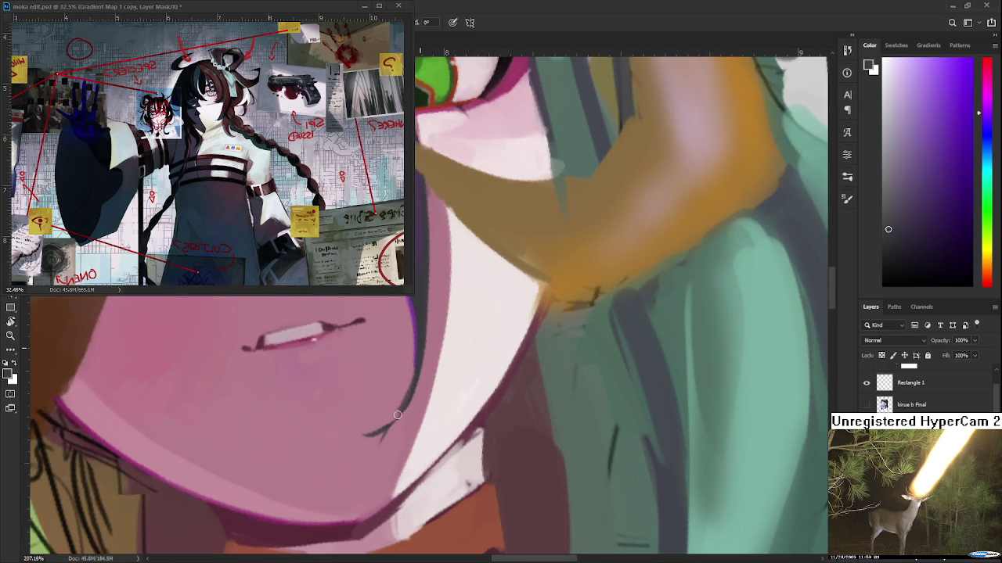
alt+click(395, 410)
alt+click(416, 360)
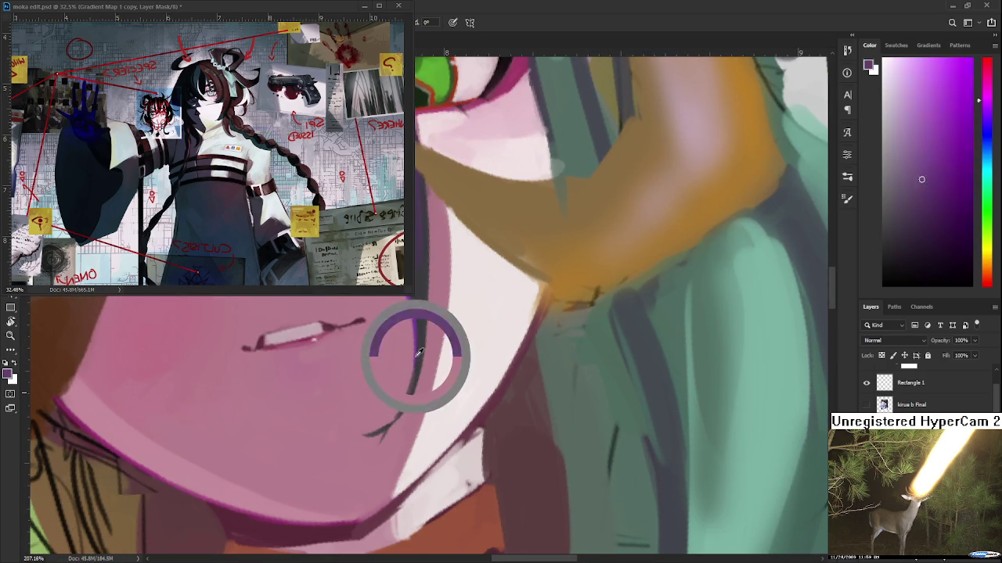
alt+click(410, 378)
alt+click(420, 362)
alt+click(409, 377)
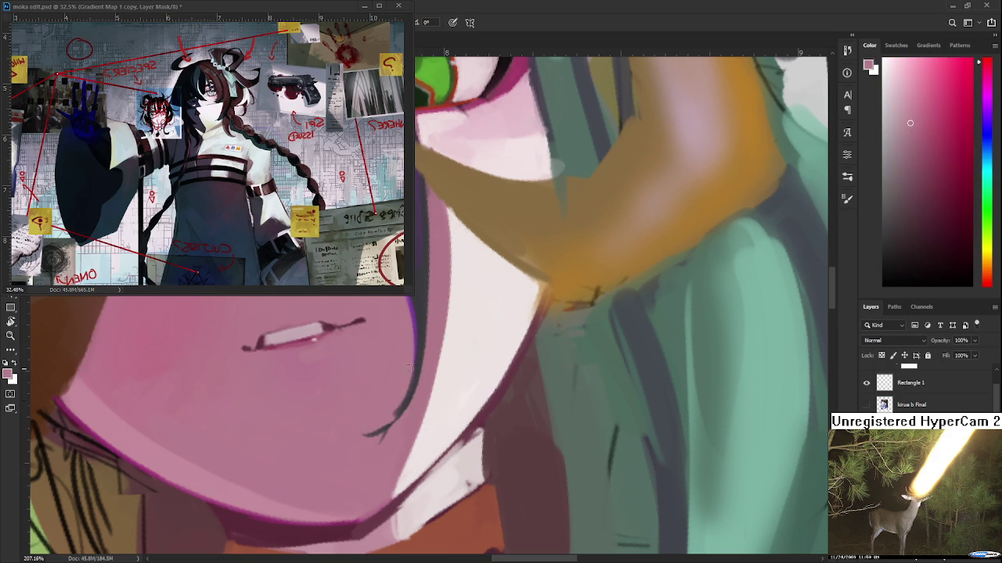
alt+click(389, 425)
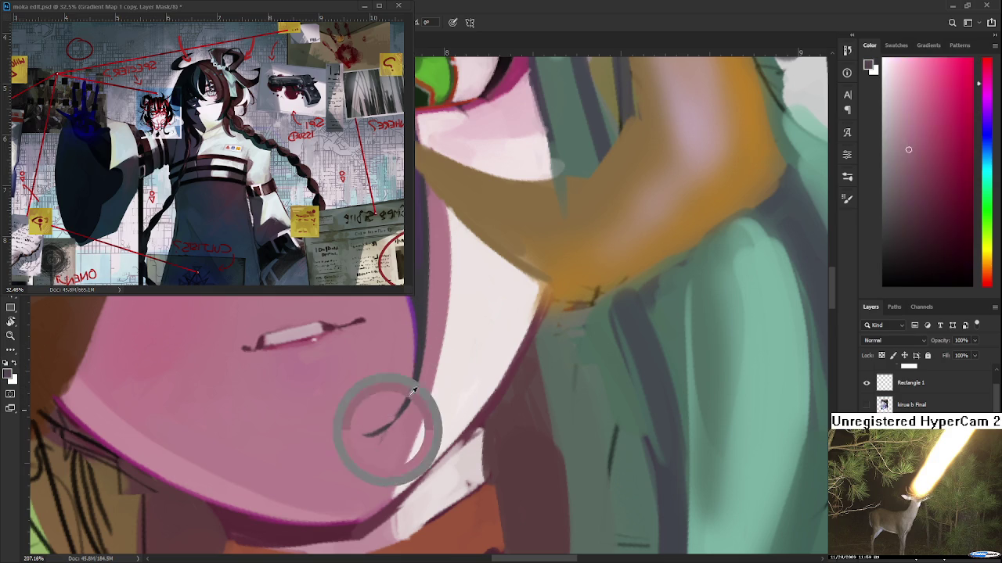
drag(414, 387, 376, 435)
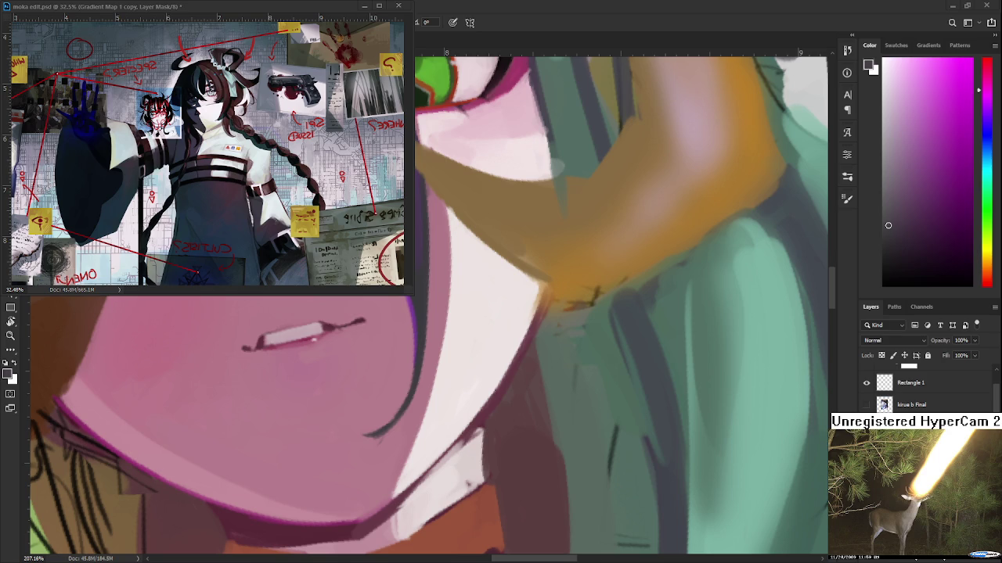
Resample the dusty skin pink, then zoom out and rotate the canvas view
alt+click(392, 427)
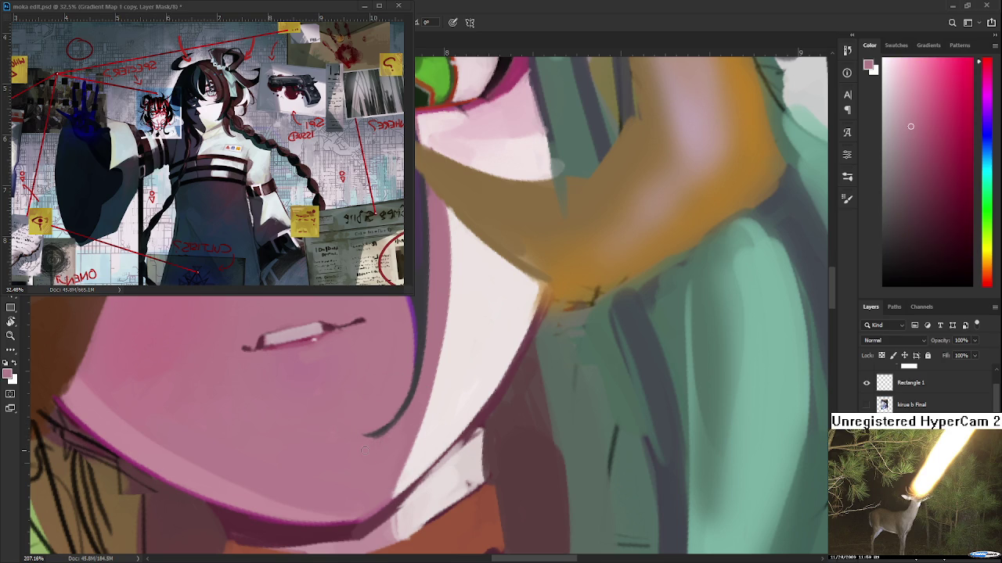
scroll(472, 428, down, 2)
scroll(472, 429, down, 1)
scroll(471, 429, down, 1)
scroll(472, 429, down, 1)
key(r)
drag(472, 428, 375, 440)
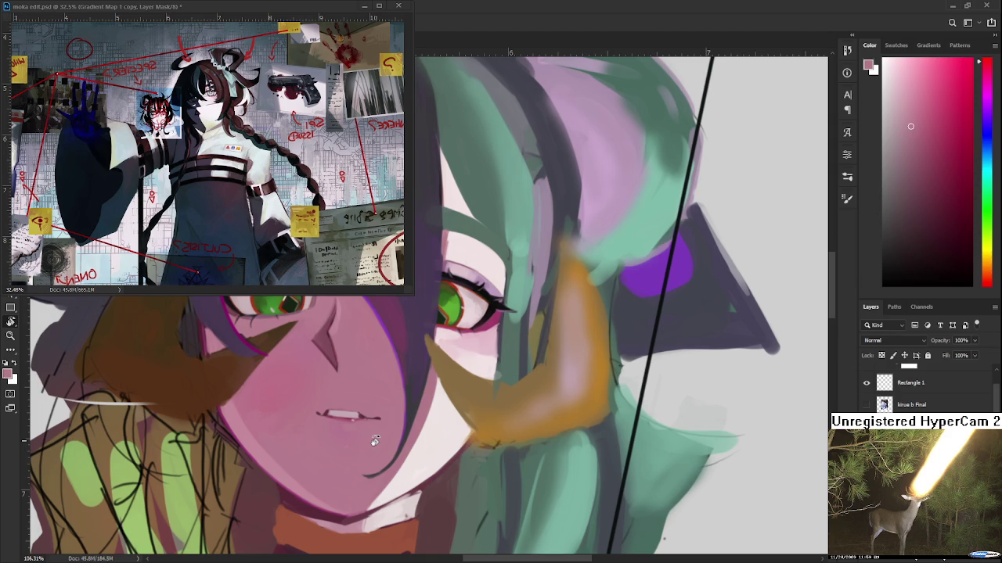
Reposition the view over the eyes, sampling the hair's dark purple and the pink skin
scroll(375, 440, up, 1)
scroll(375, 440, up, 1)
scroll(375, 440, up, 1)
mouse_move(461, 429)
mouse_down()
mouse_move(469, 474)
mouse_move(503, 511)
mouse_up()
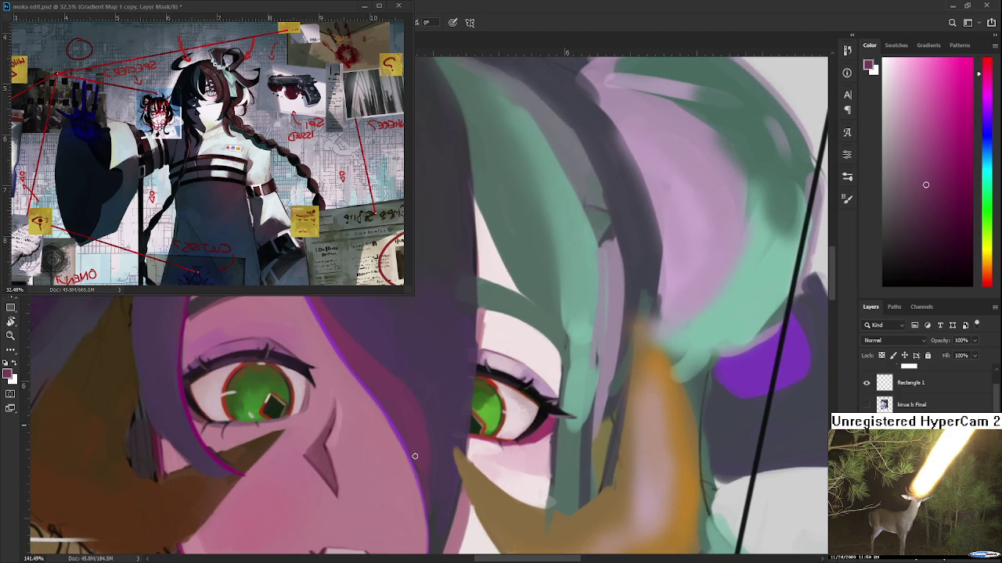
drag(413, 447, 420, 375)
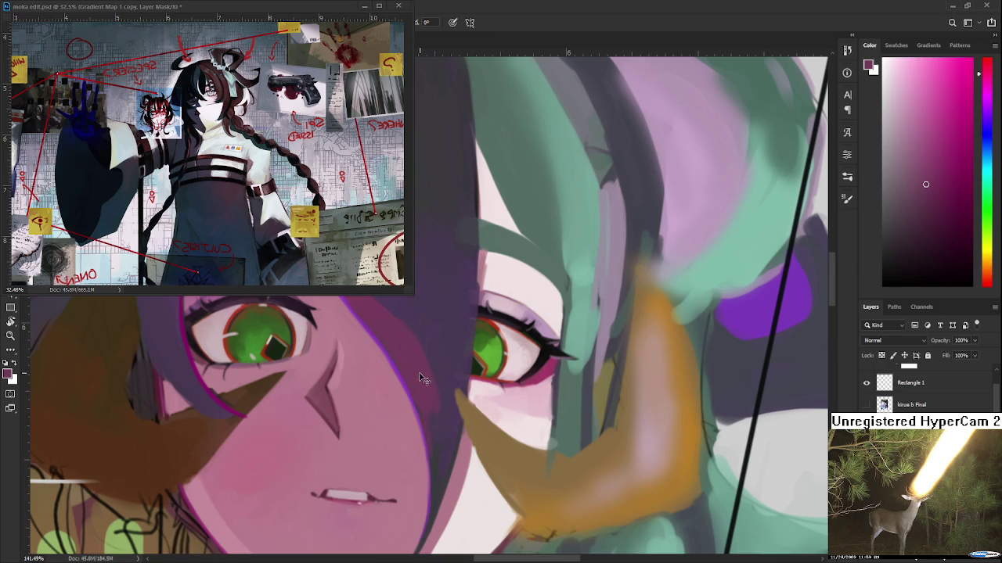
alt+click(427, 330)
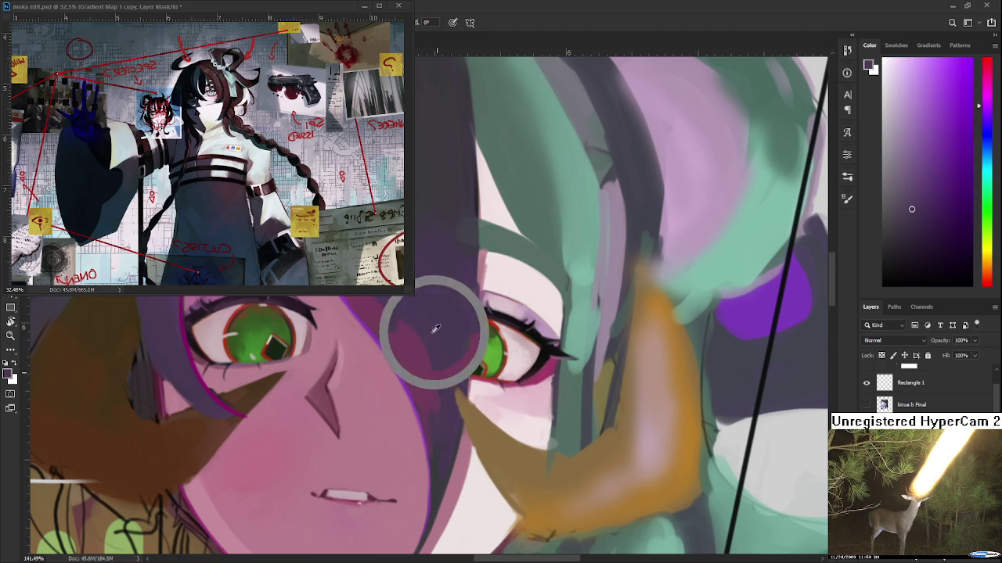
alt+click(427, 387)
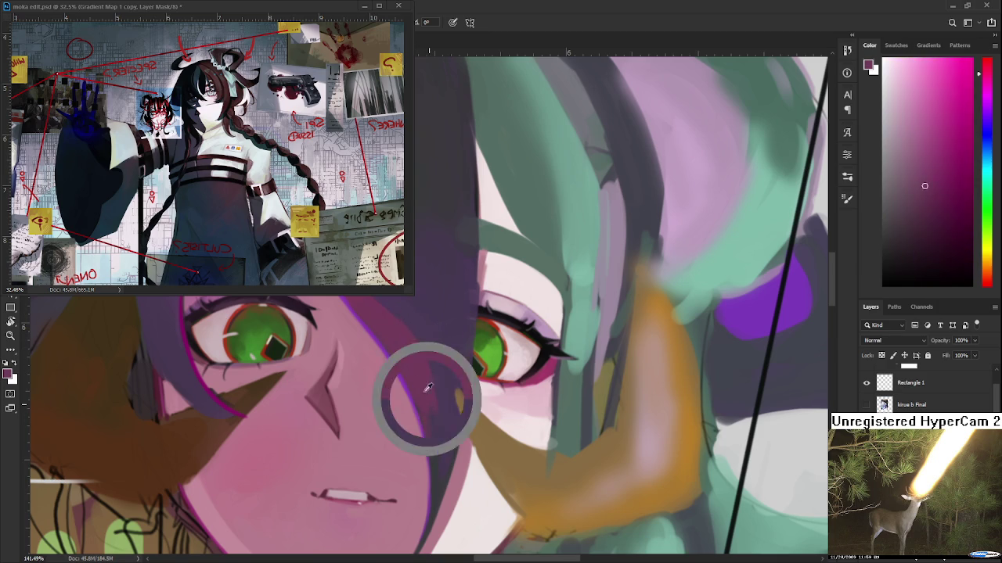
alt+click(447, 438)
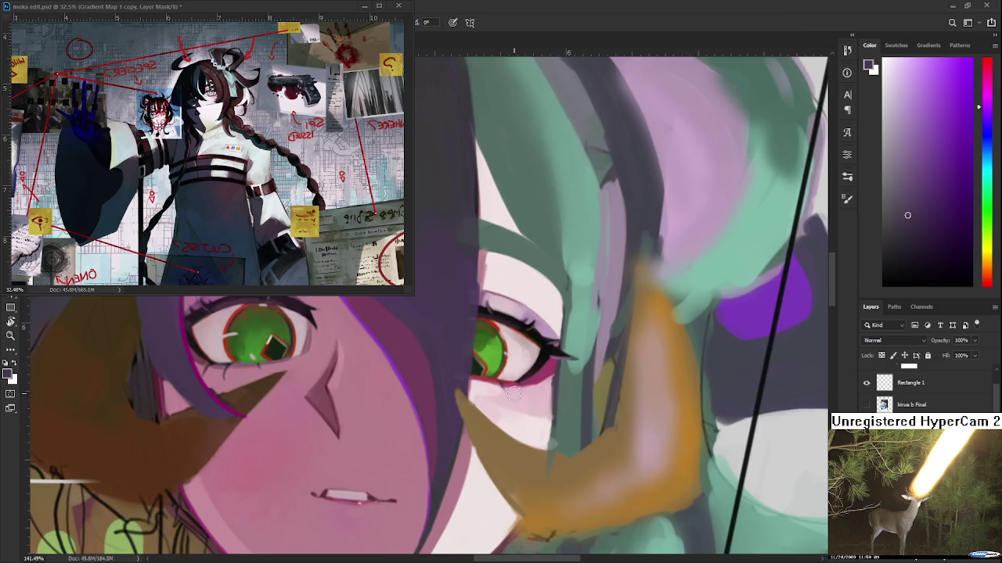
scroll(514, 396, down, 10)
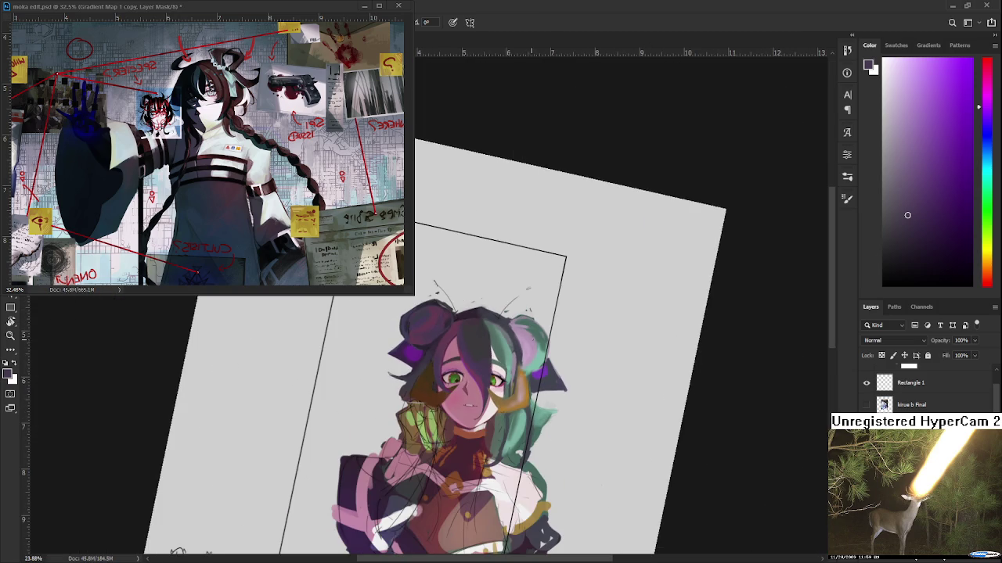
scroll(517, 364, up, 10)
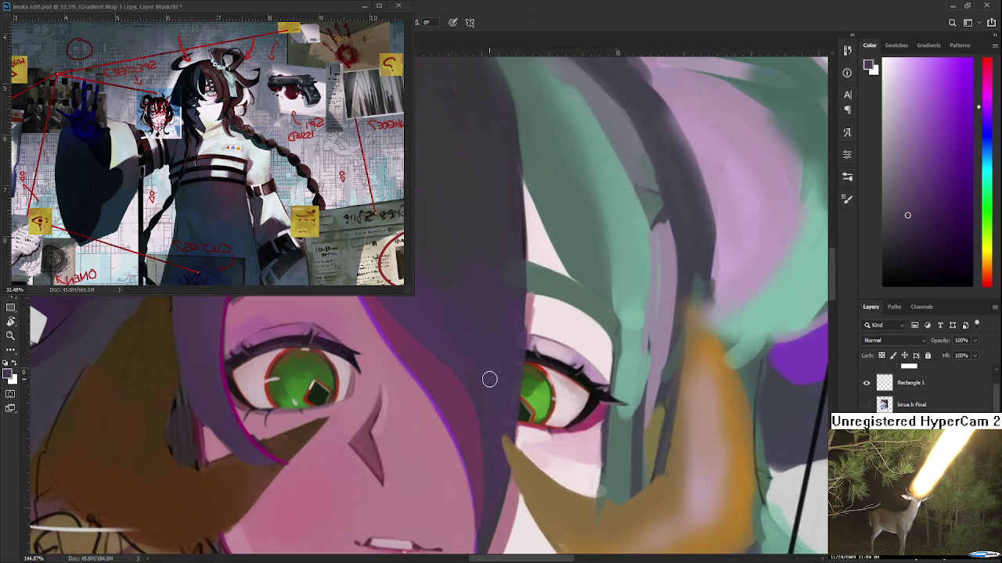
mouse_move(490, 378)
mouse_down()
mouse_move(443, 465)
mouse_move(391, 483)
mouse_move(415, 384)
mouse_up()
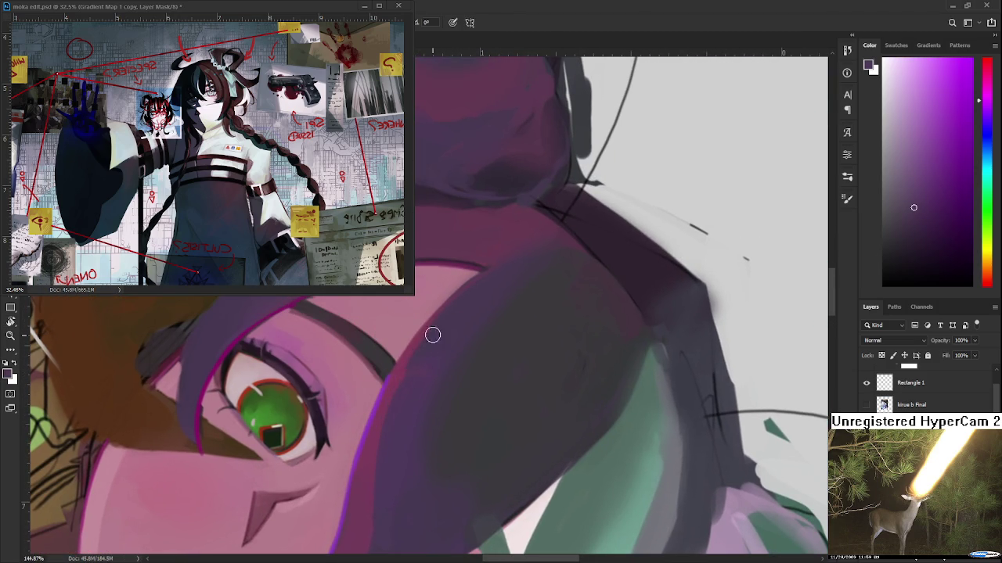
Brush a lighter stroke along the hair lock's edge beside the face, comparing via undo/redo
drag(374, 459, 413, 350)
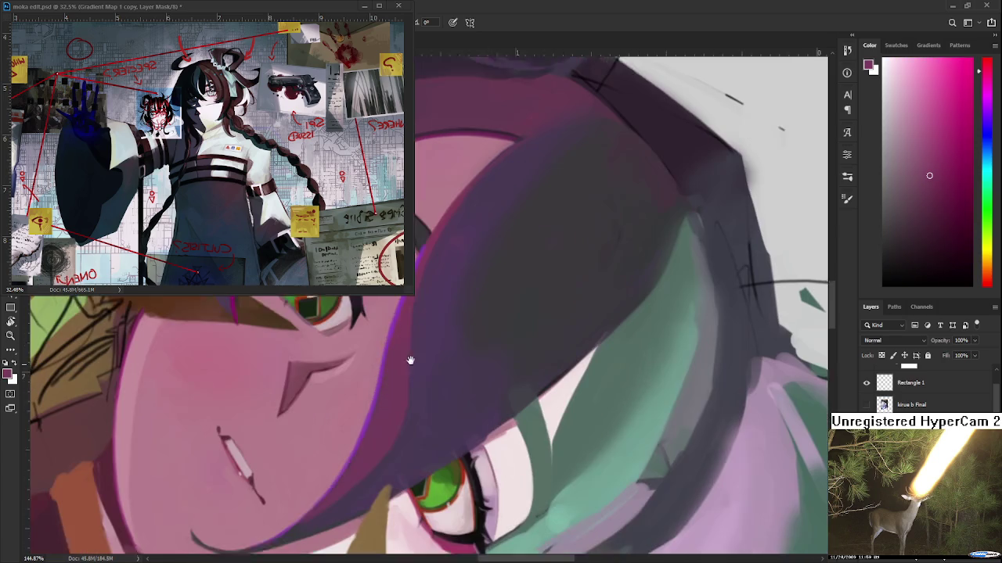
alt+click(421, 285)
drag(421, 285, 418, 348)
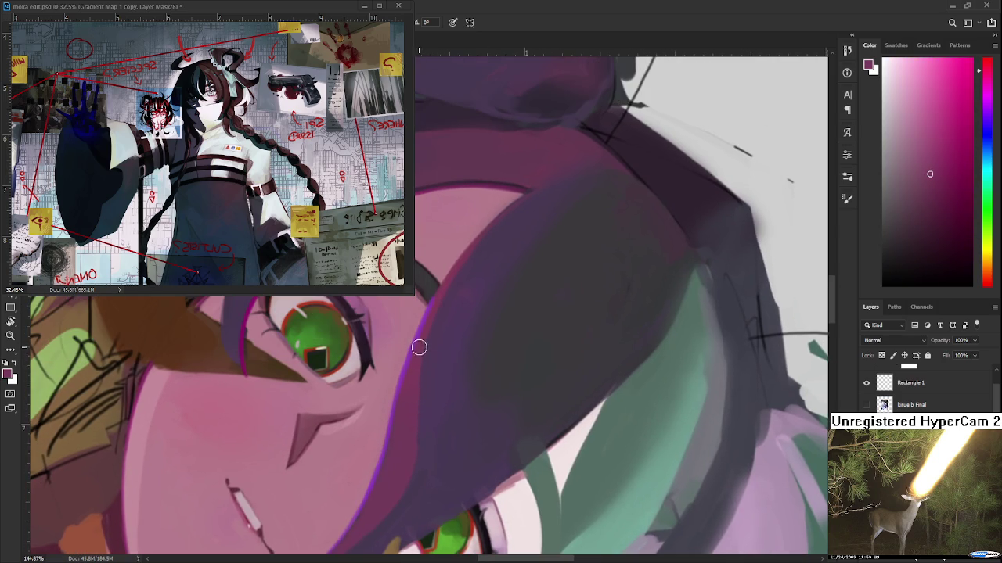
drag(414, 472, 408, 498)
key(ctrl+z)
key(ctrl+shift+z)
scroll(414, 435, down, 2)
scroll(414, 435, down, 1)
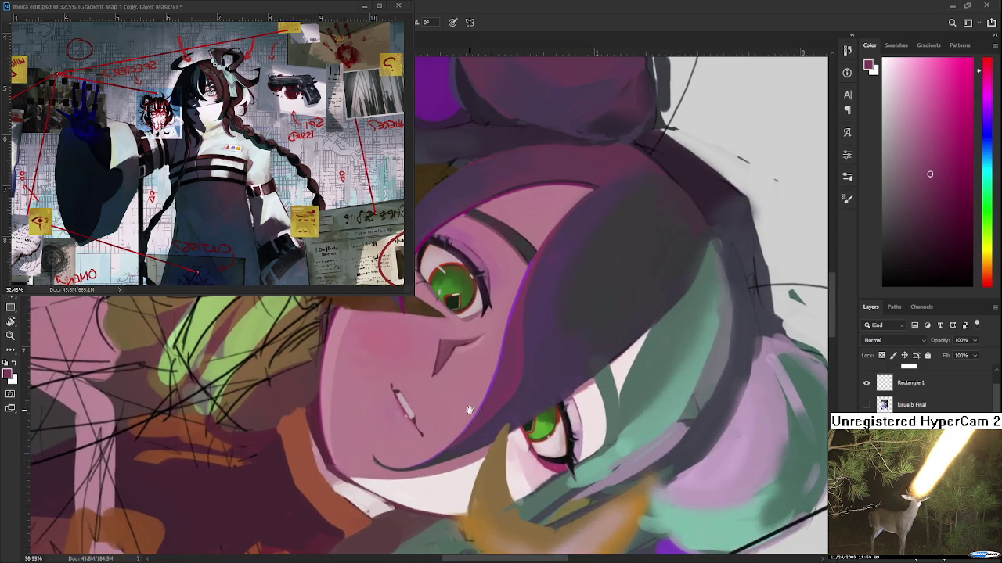
Pan around the face, sampling blue-purples from the hair and pinks from the skin
drag(469, 410, 410, 415)
alt+click(463, 336)
mouse_move(463, 336)
mouse_down()
mouse_move(389, 379)
mouse_move(452, 384)
mouse_move(427, 405)
mouse_up()
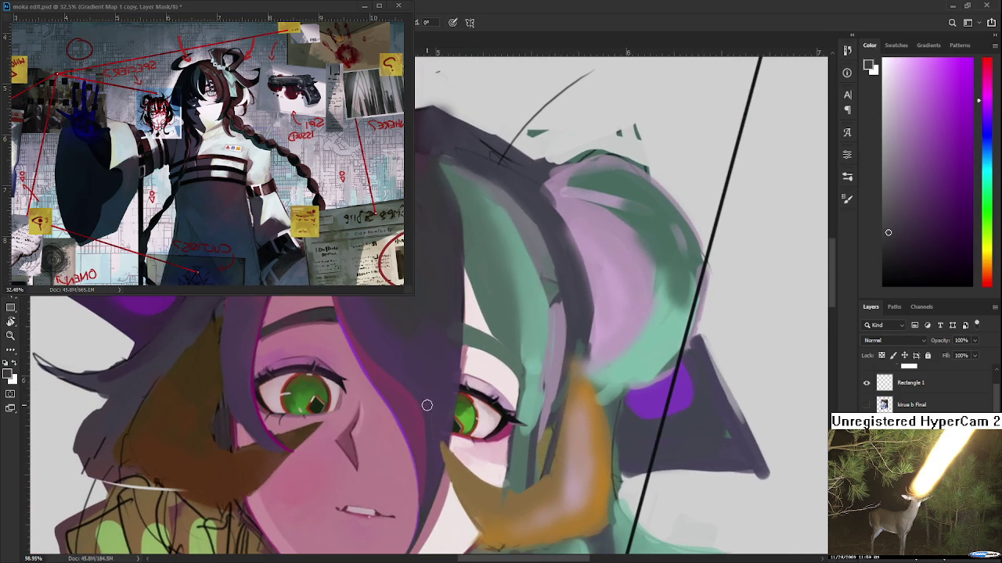
alt+click(457, 331)
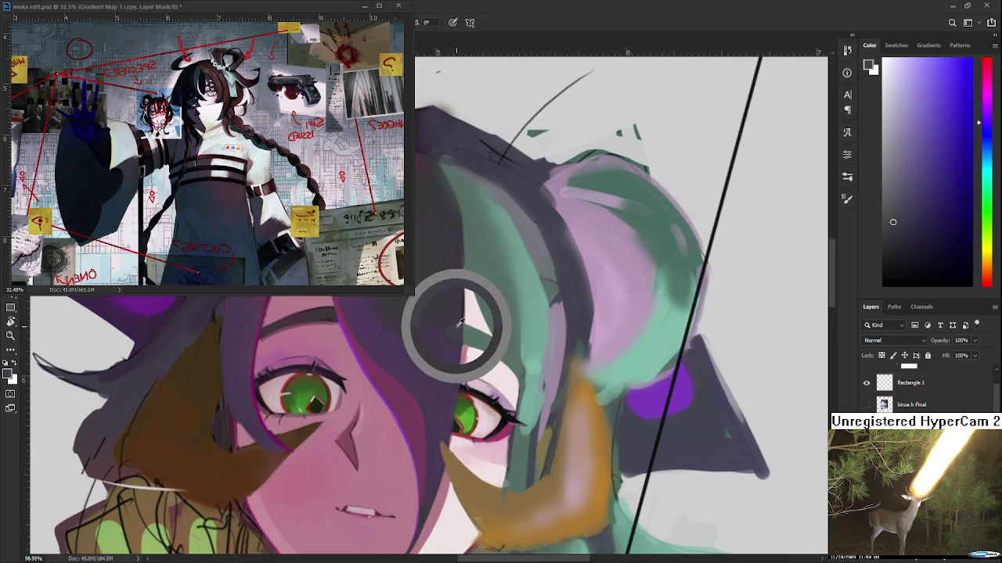
alt+click(417, 412)
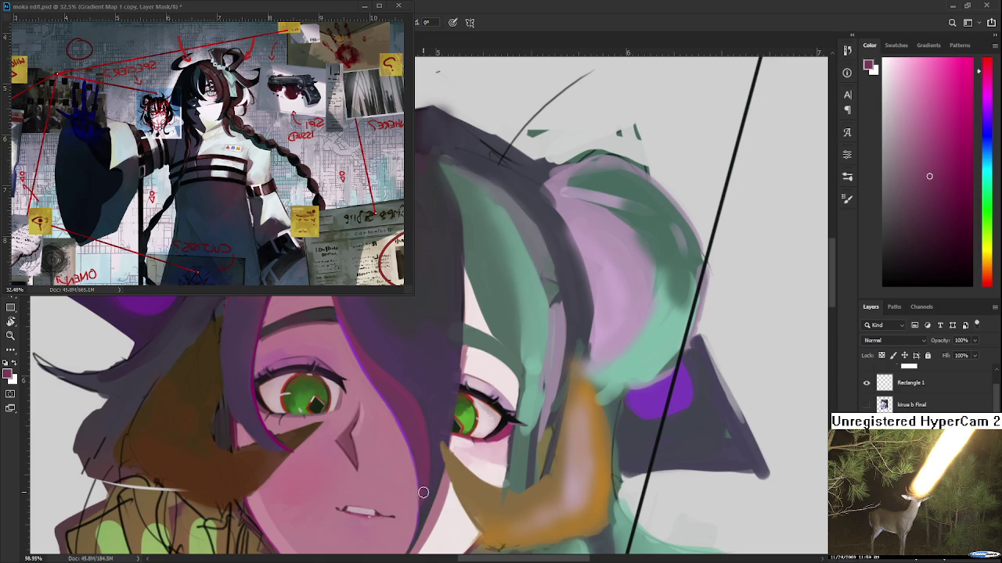
alt+click(432, 441)
drag(424, 449, 448, 527)
alt+click(384, 400)
drag(386, 421, 371, 332)
alt+click(412, 345)
scroll(413, 345, down, 3)
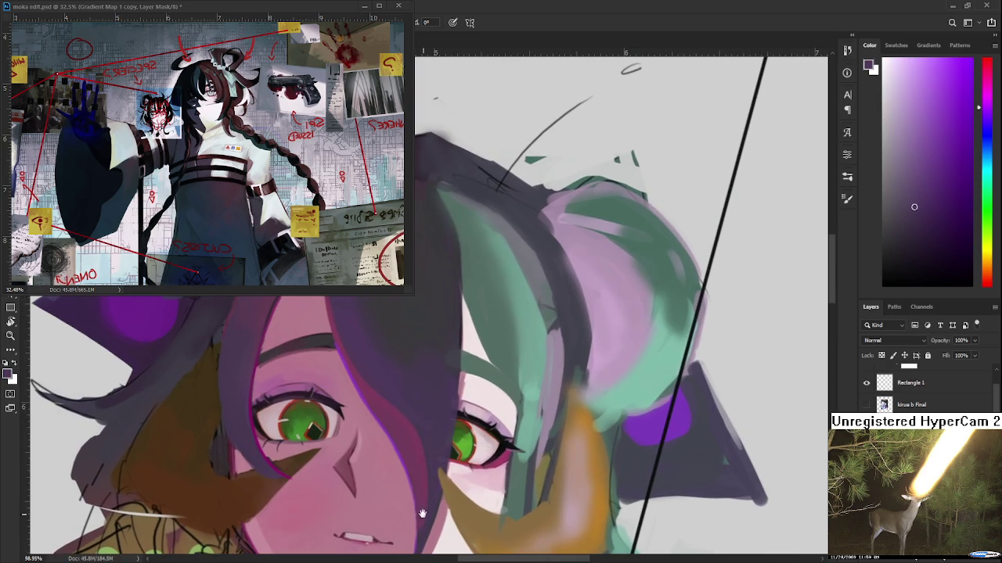
drag(435, 397, 424, 504)
Pick and fine-tune a dark blue in the Color panel, then switch to dark purple
click(930, 216)
click(988, 125)
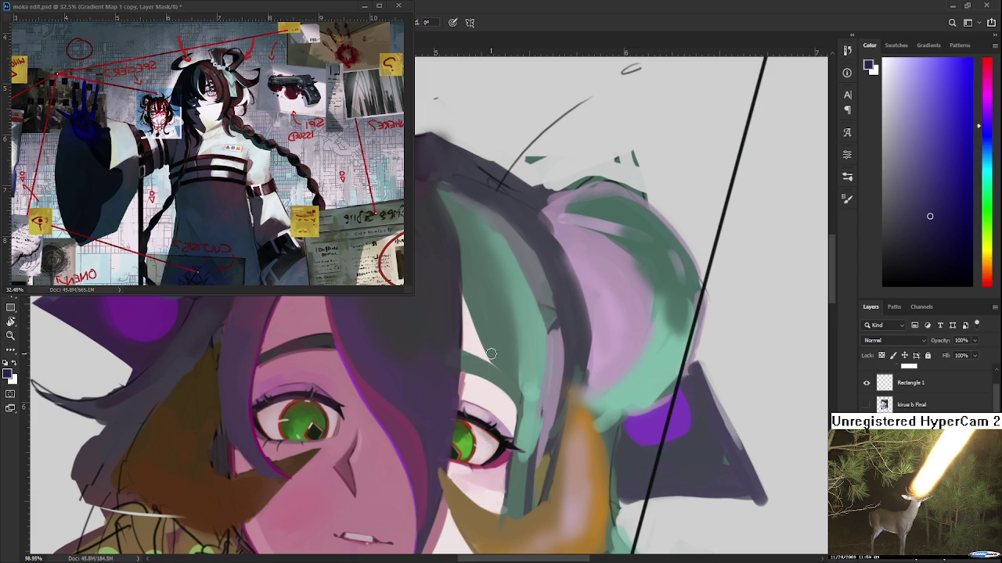
mouse_move(470, 373)
mouse_down()
mouse_move(408, 399)
mouse_move(431, 485)
mouse_up()
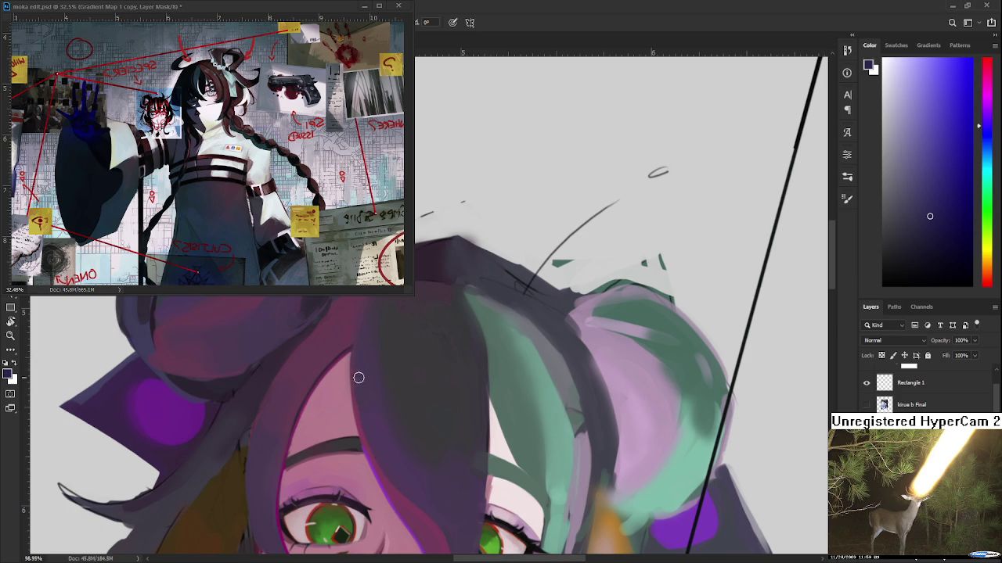
alt+click(358, 354)
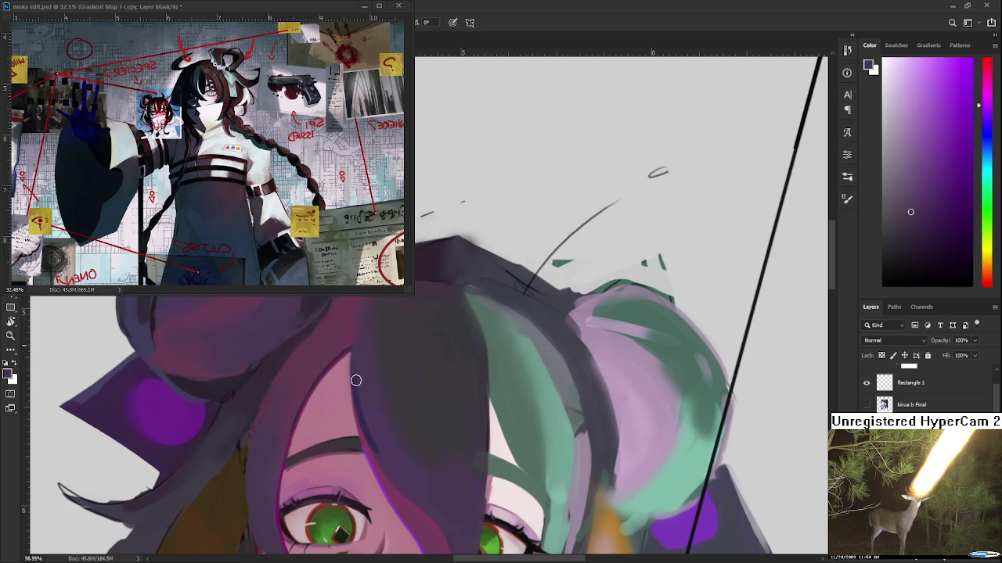
scroll(432, 432, down, 4)
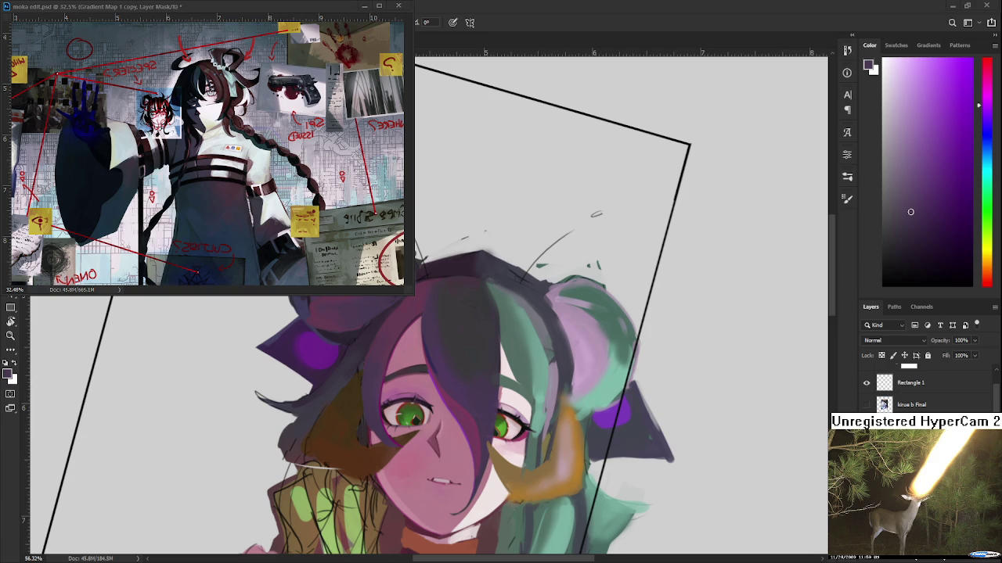
Try light lavender and dark purple hair colours, then shift the hue towards cyan
scroll(435, 453, up, 1)
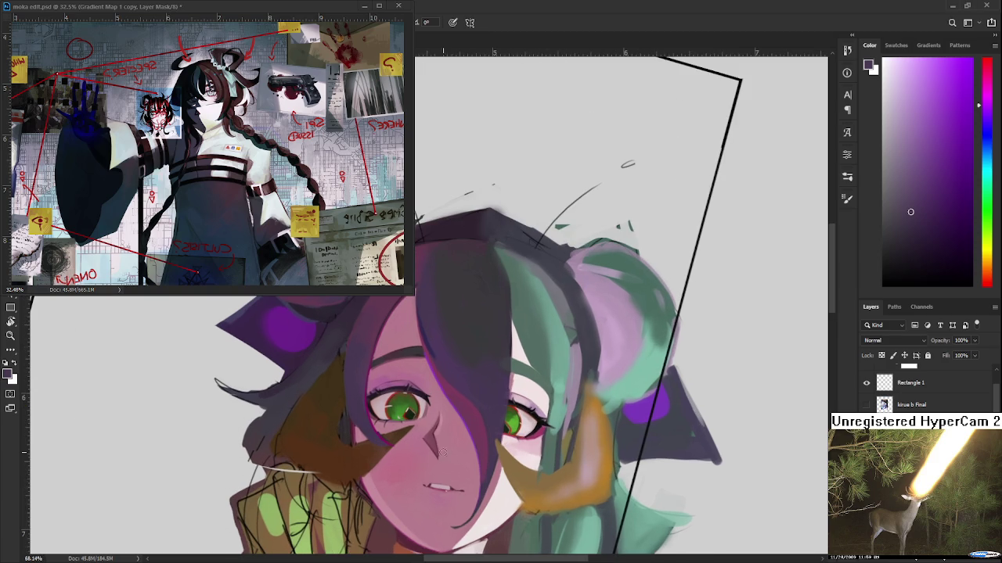
alt+click(445, 356)
drag(915, 167, 902, 112)
drag(450, 424, 413, 427)
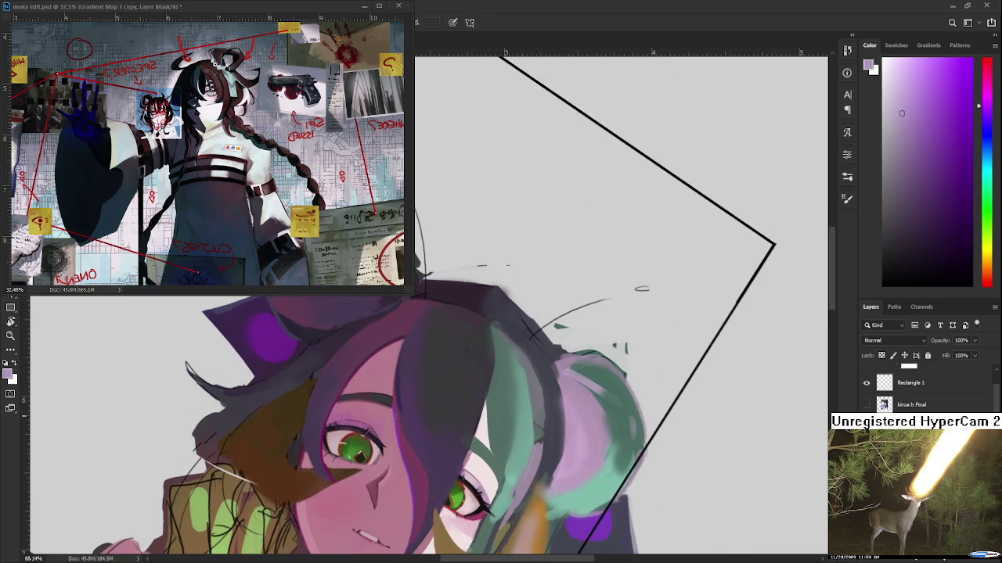
alt+click(403, 395)
alt+click(401, 385)
alt+click(415, 415)
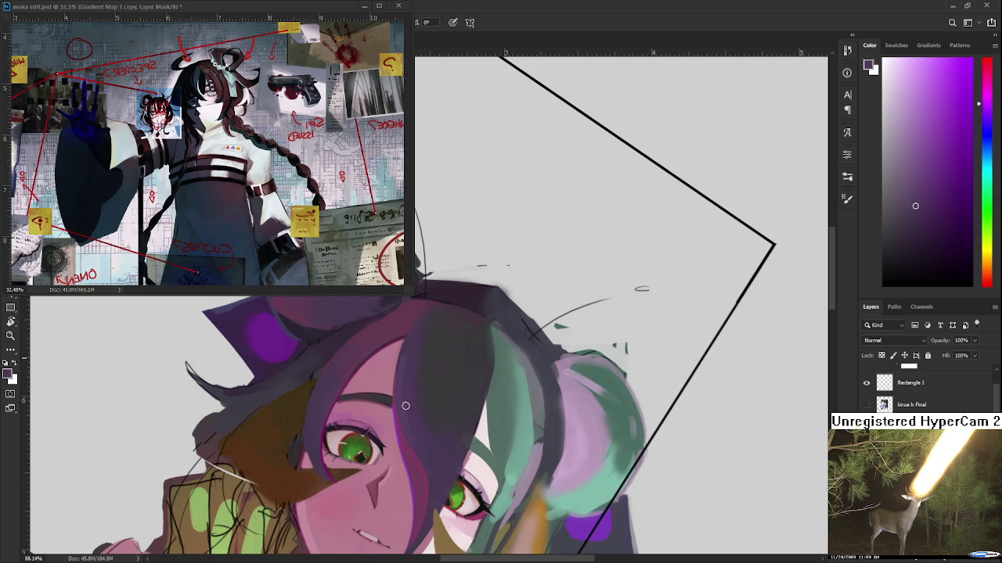
alt+click(414, 354)
mouse_move(984, 104)
mouse_down()
mouse_move(982, 170)
mouse_move(992, 107)
mouse_move(988, 124)
mouse_up()
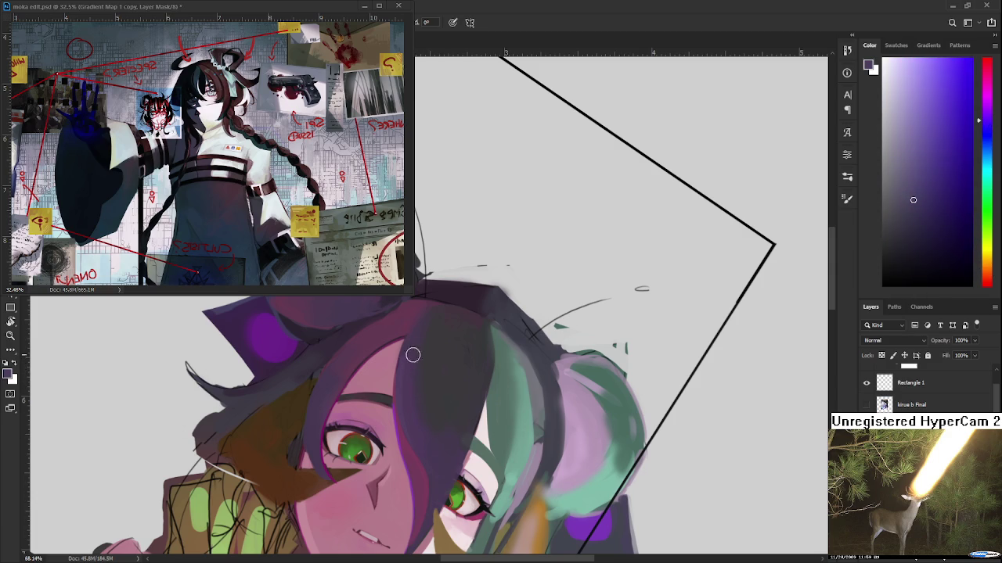
Resample the hair lock over the forehead, settling on a darker grey-purple
drag(425, 417, 335, 481)
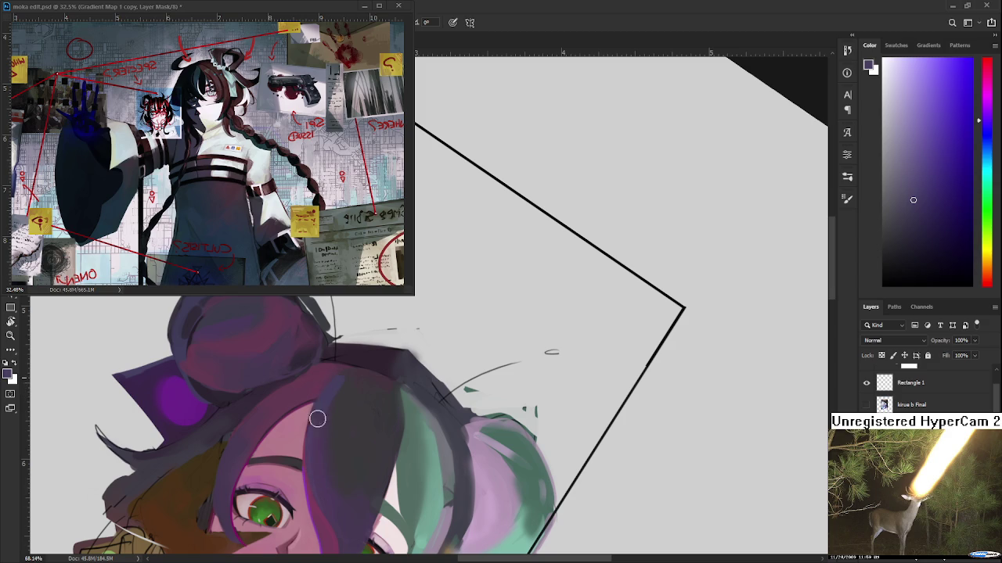
alt+click(342, 400)
alt+click(326, 399)
alt+click(343, 437)
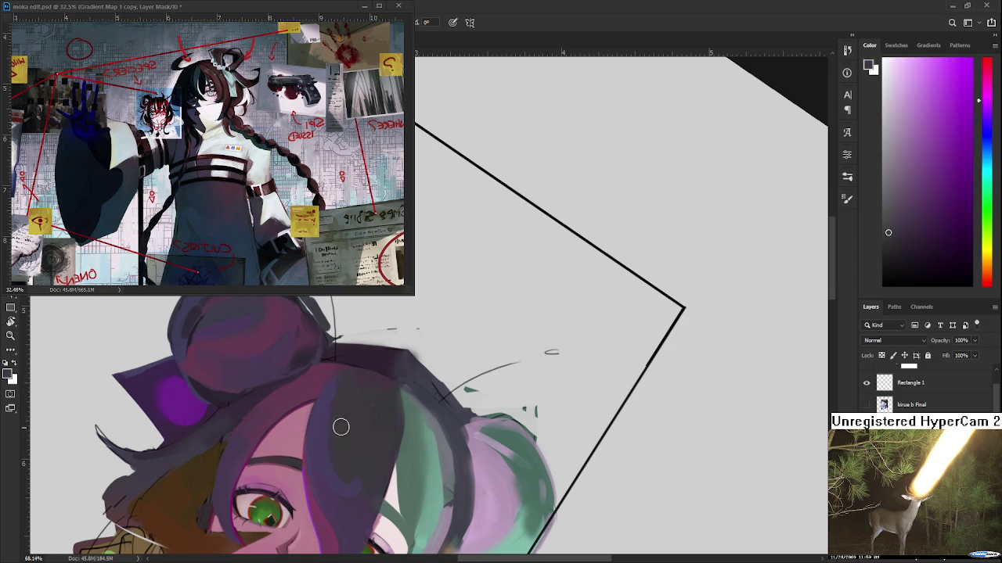
alt+click(359, 474)
alt+click(342, 484)
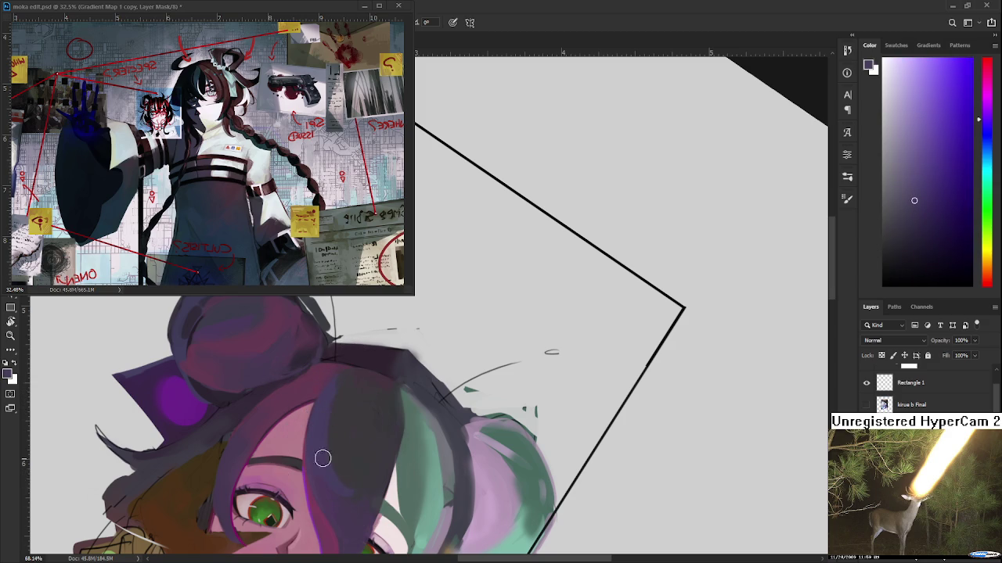
alt+click(354, 484)
alt+click(345, 480)
alt+click(353, 478)
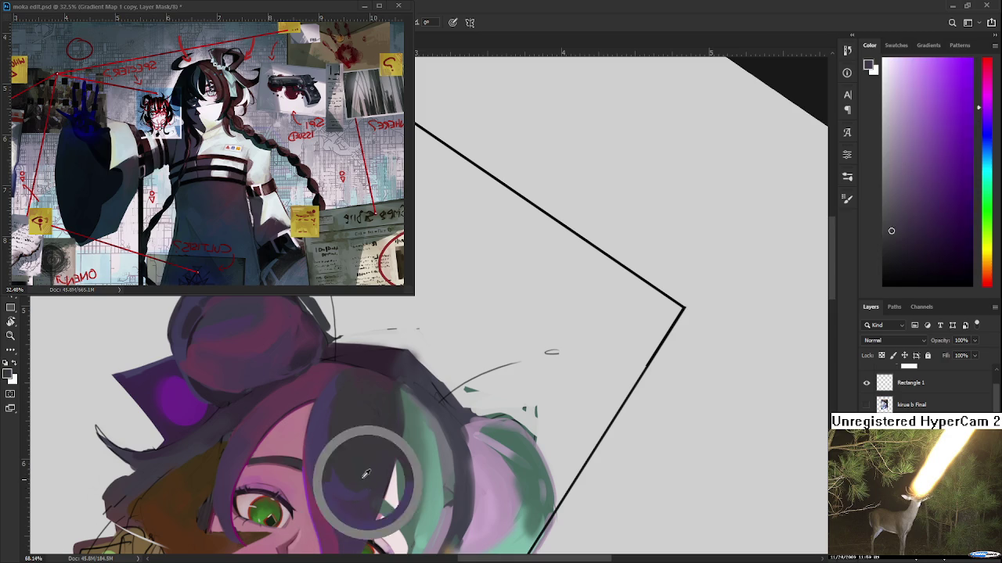
alt+click(358, 477)
Zoom out and tilt the view to frame the blank canvas beside her head
drag(375, 475, 394, 398)
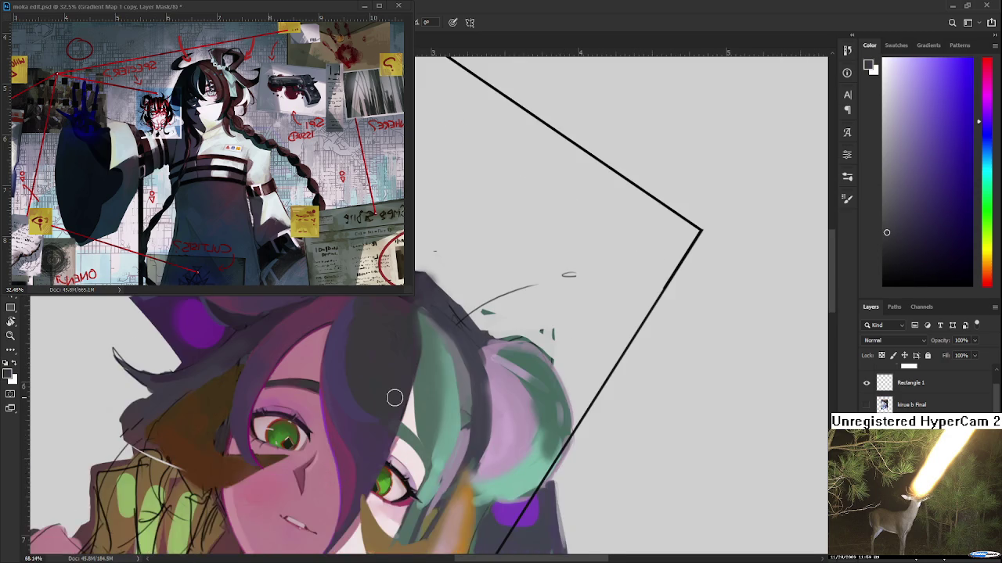
scroll(394, 398, down, 5)
scroll(407, 397, up, 2)
scroll(423, 397, up, 3)
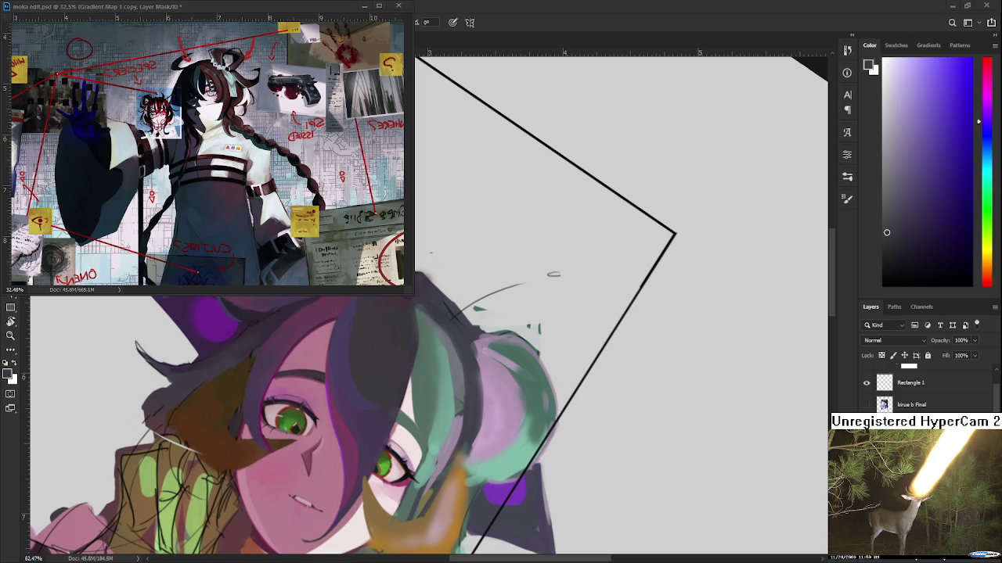
scroll(463, 417, down, 3)
drag(462, 417, 622, 406)
Brush-letter 'DINNER' left of the character and begin the next word of the note
key(b)
mouse_move(327, 426)
mouse_down()
mouse_move(337, 437)
mouse_move(392, 378)
mouse_move(402, 374)
mouse_move(409, 387)
mouse_up()
drag(375, 429, 383, 458)
mouse_move(368, 505)
mouse_down()
mouse_move(380, 481)
mouse_move(400, 499)
mouse_move(410, 459)
mouse_up()
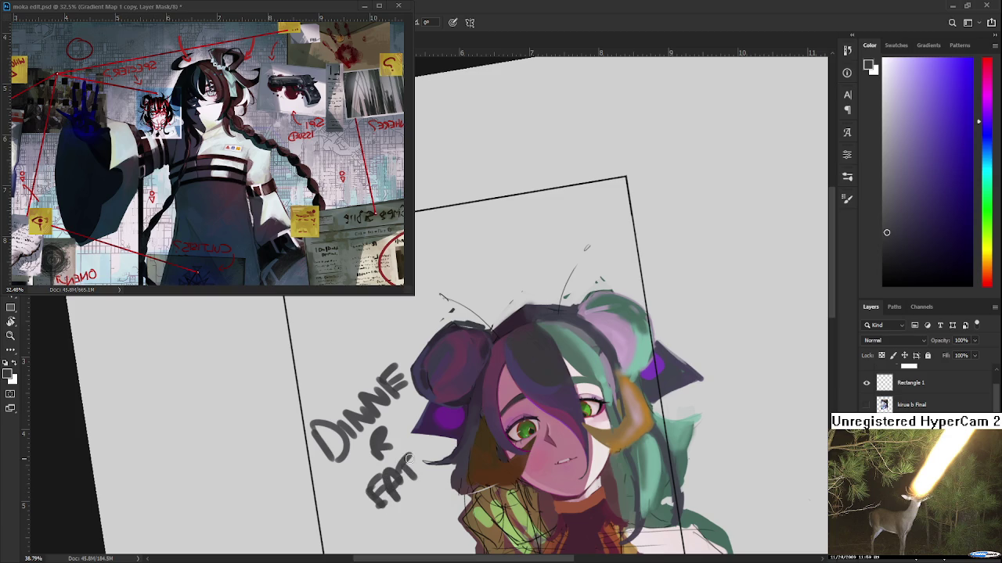